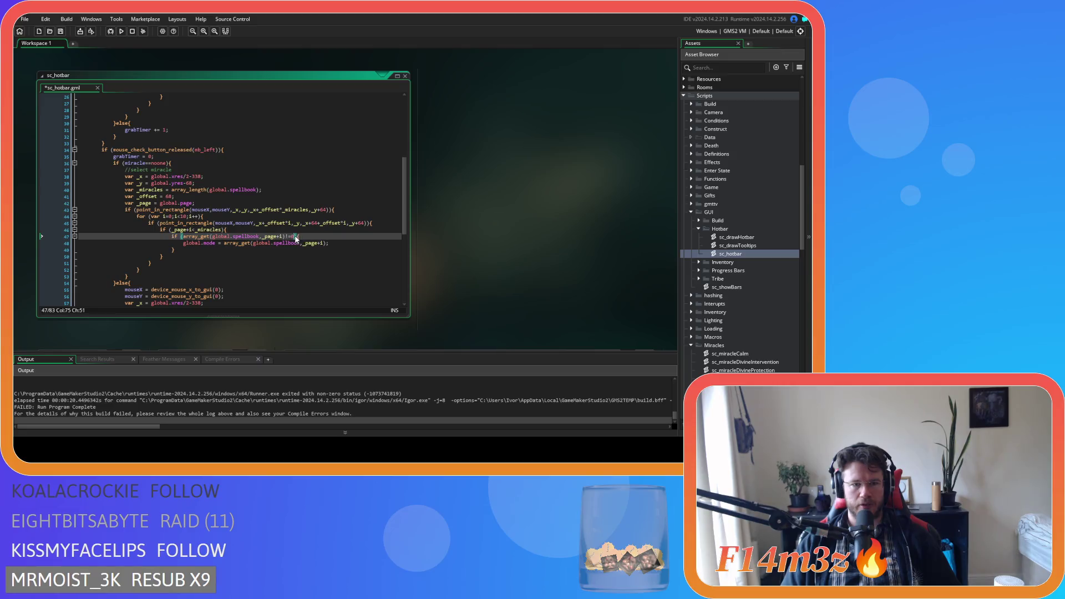
# Remove the inner spellbook check and its orphaned closing brace from sc_hotbar.
pyautogui.press('BackSpace')
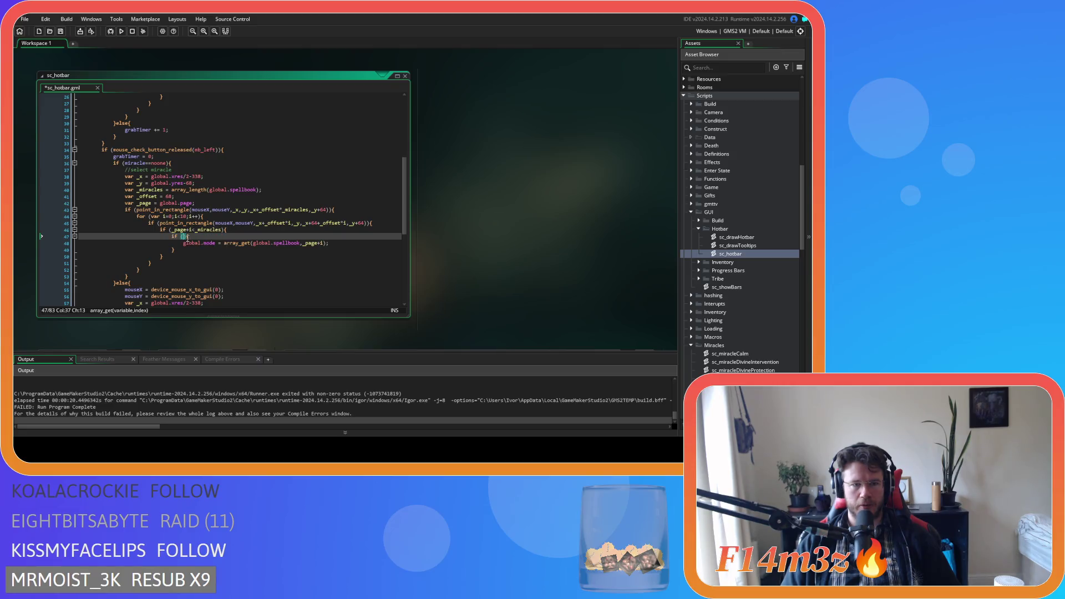
pyautogui.press('BackSpace')
pyautogui.moveTo(175, 243); pyautogui.dragTo(131, 246)
pyautogui.press('BackSpace')
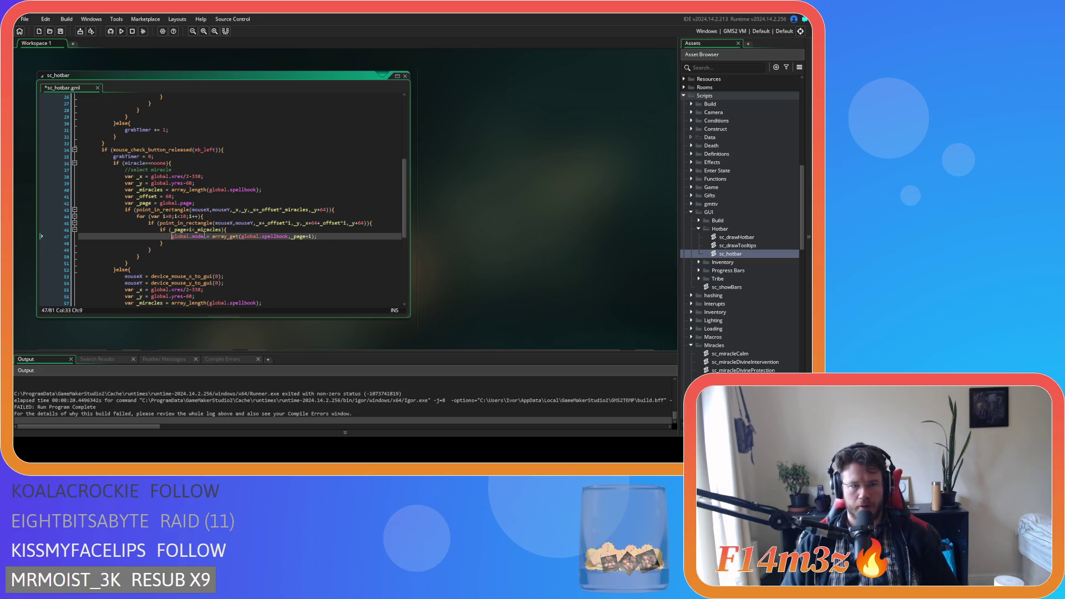
# Add && array_get(global.spellbook,_page+i)!=0 to the release condition on a new line.
pyautogui.click(221, 230)
pyautogui.press('Return')
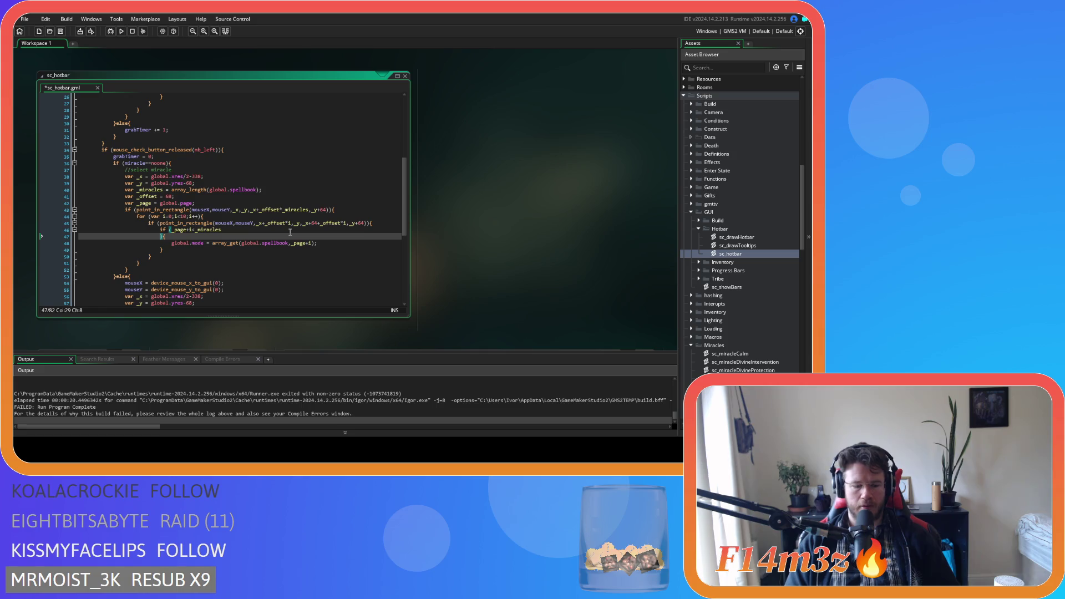
pyautogui.write('&& array_get(global.spellbook,_page+i)!=0')
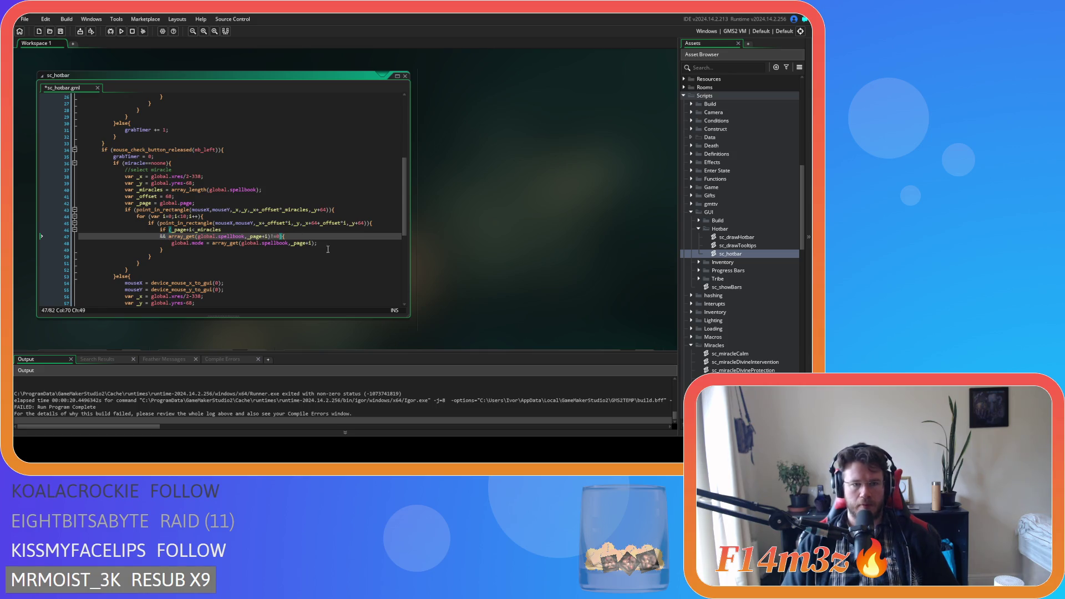
# Copy the same spellbook check into the _miracles grab condition, then build and run the game.
pyautogui.moveTo(281, 237); pyautogui.dragTo(162, 238)
pyautogui.scroll(8, 261, 250)
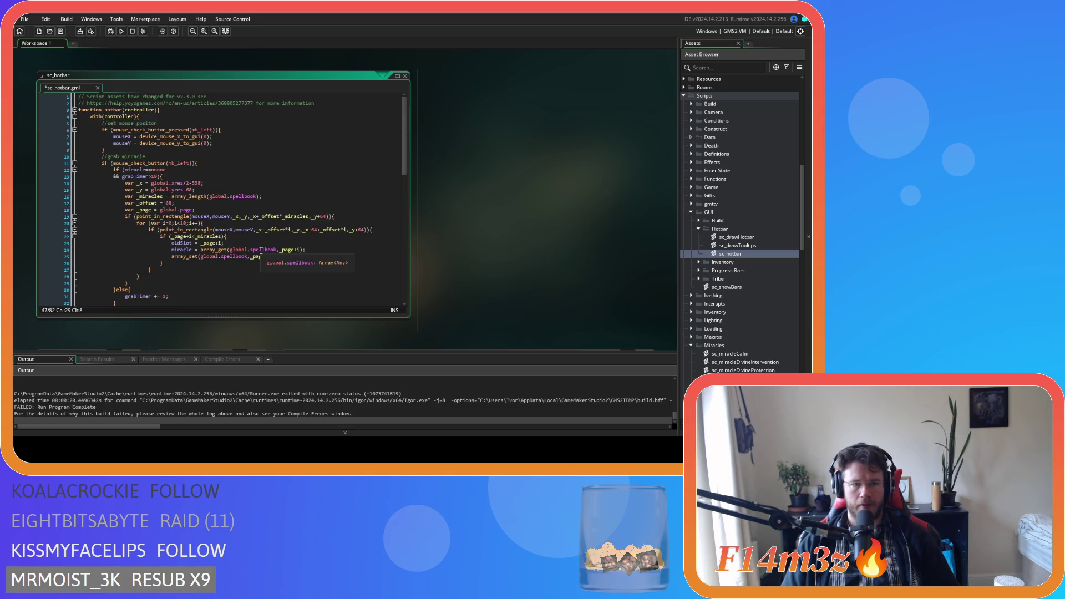
pyautogui.click(221, 236)
pyautogui.press('Return')
pyautogui.write('&& array_get(global.spellbook,_page+i)!=0')
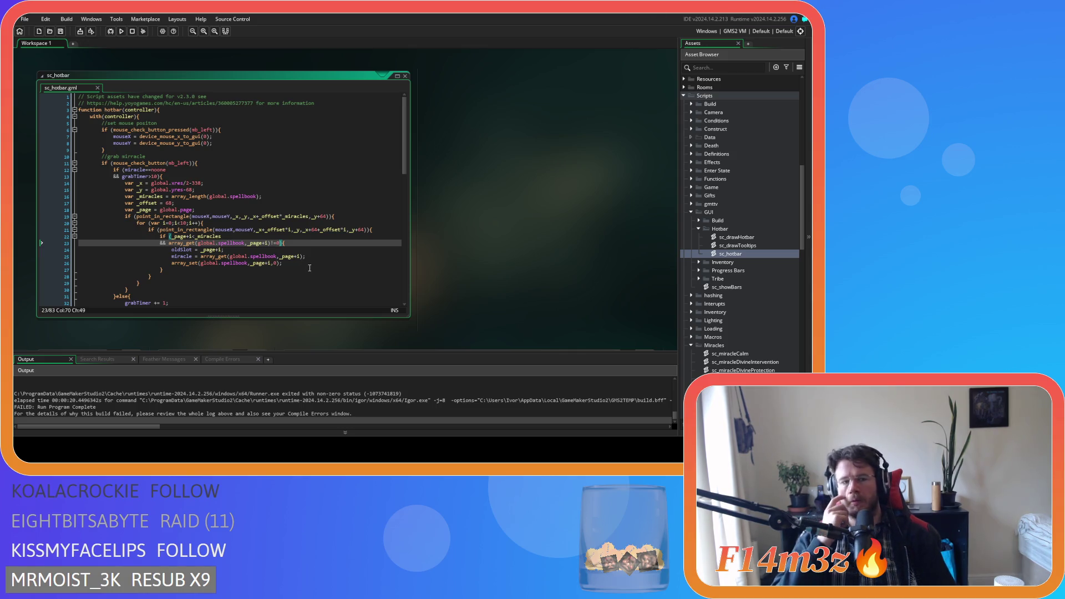
pyautogui.press('F5')
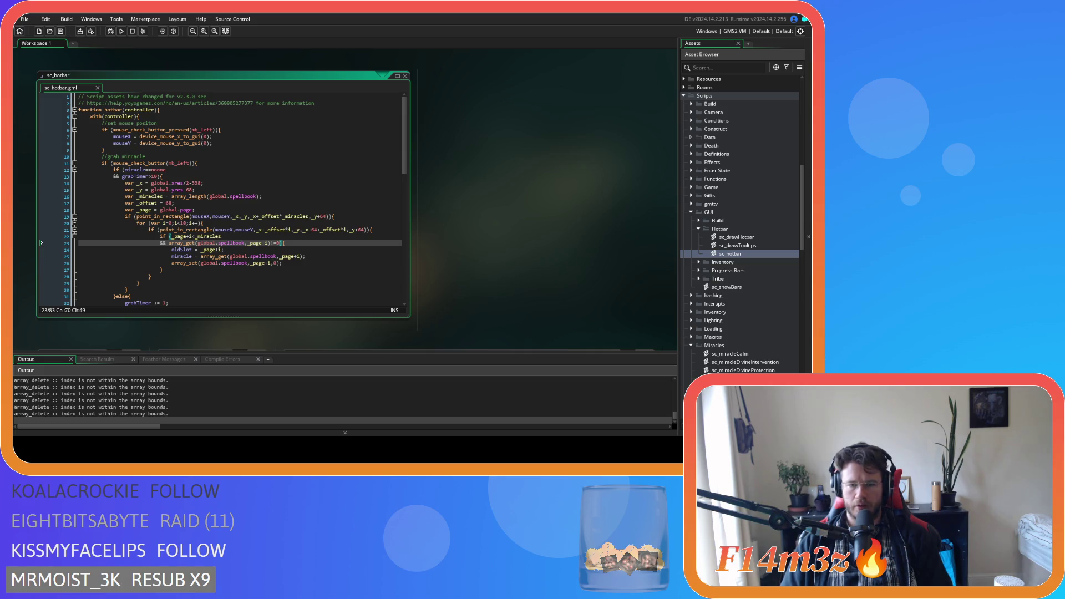
pyautogui.hotkey('alt', 'Tab')
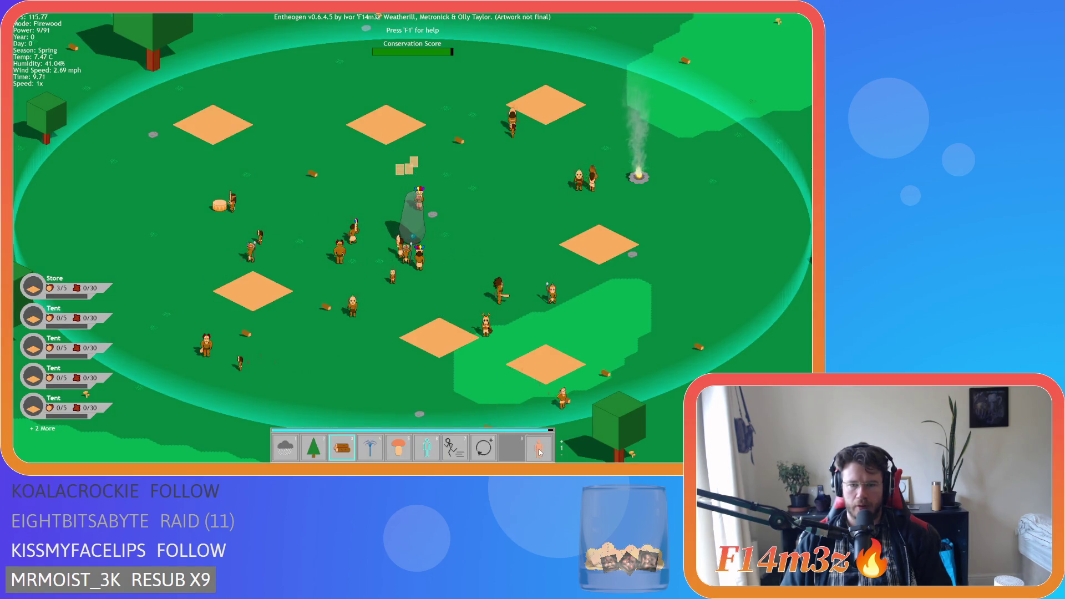
# Move the Hand miracle from hotbar slot 10 to slot 9.
pyautogui.moveTo(539, 437)
pyautogui.mouseDown()
pyautogui.moveTo(516, 454)
pyautogui.moveTo(523, 377)
pyautogui.moveTo(423, 443)
pyautogui.moveTo(518, 454)
pyautogui.moveTo(524, 386)
pyautogui.moveTo(542, 449)
pyautogui.moveTo(510, 402)
pyautogui.moveTo(305, 429)
pyautogui.moveTo(285, 447)
pyautogui.mouseUp()
pyautogui.scroll(4, 543, 451)
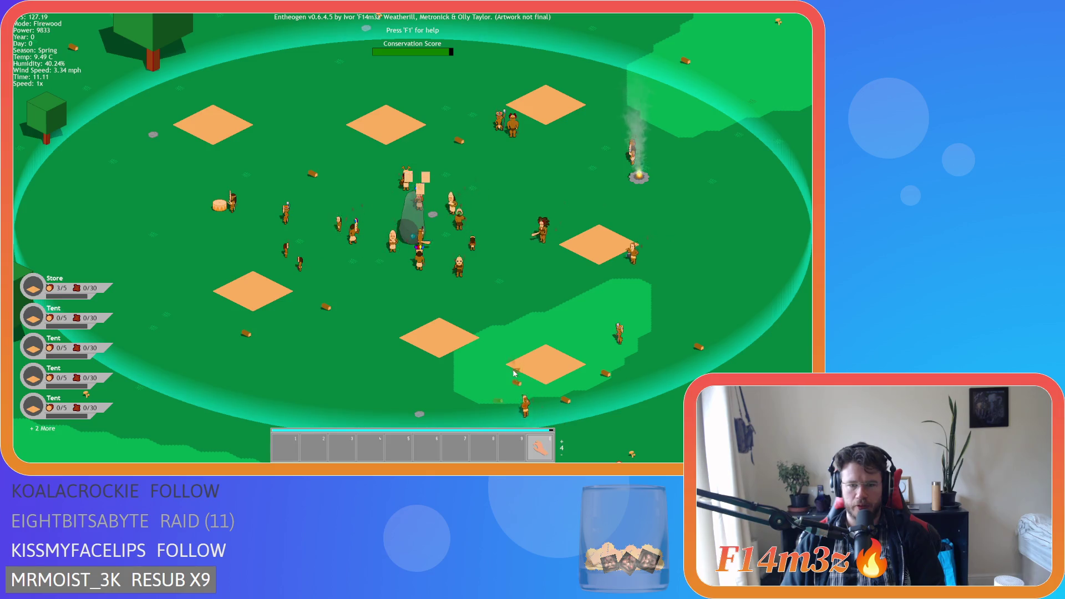
pyautogui.moveTo(542, 451)
pyautogui.mouseDown()
pyautogui.moveTo(523, 409)
pyautogui.moveTo(497, 397)
pyautogui.moveTo(310, 429)
pyautogui.moveTo(288, 444)
pyautogui.mouseUp()
pyautogui.scroll(2, 533, 397)
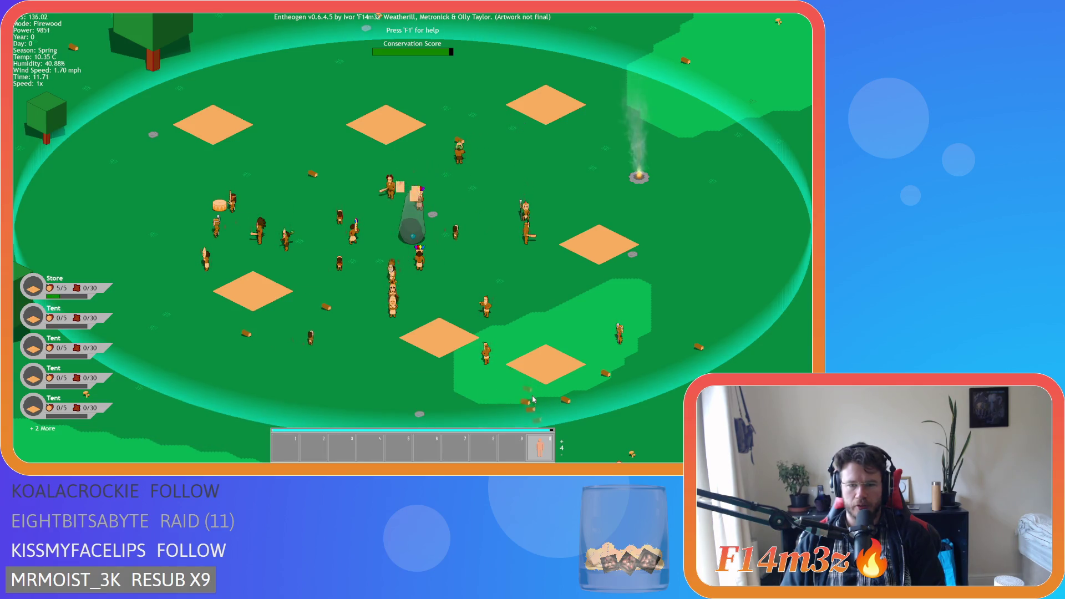
pyautogui.scroll(-1, 532, 408)
pyautogui.moveTo(532, 409)
pyautogui.mouseDown()
pyautogui.moveTo(516, 444)
pyautogui.moveTo(427, 452)
pyautogui.moveTo(510, 448)
pyautogui.moveTo(482, 356)
pyautogui.moveTo(426, 371)
pyautogui.moveTo(468, 370)
pyautogui.moveTo(511, 448)
pyautogui.mouseUp()
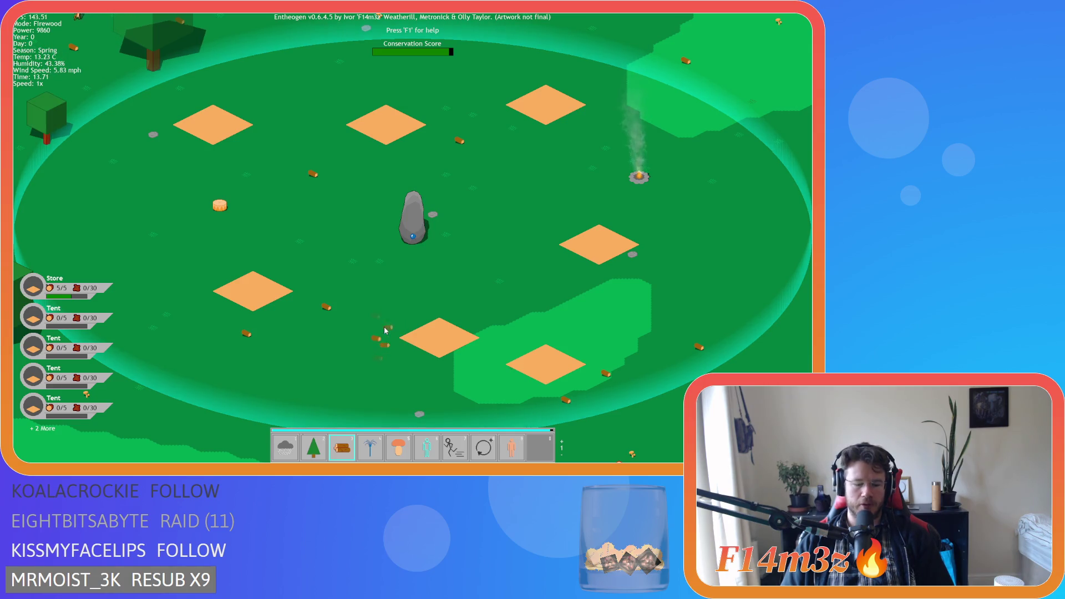
# In the Tribe overview, deselect all jobs and pick Guard, then close it and quit the game.
pyautogui.click(512, 450)
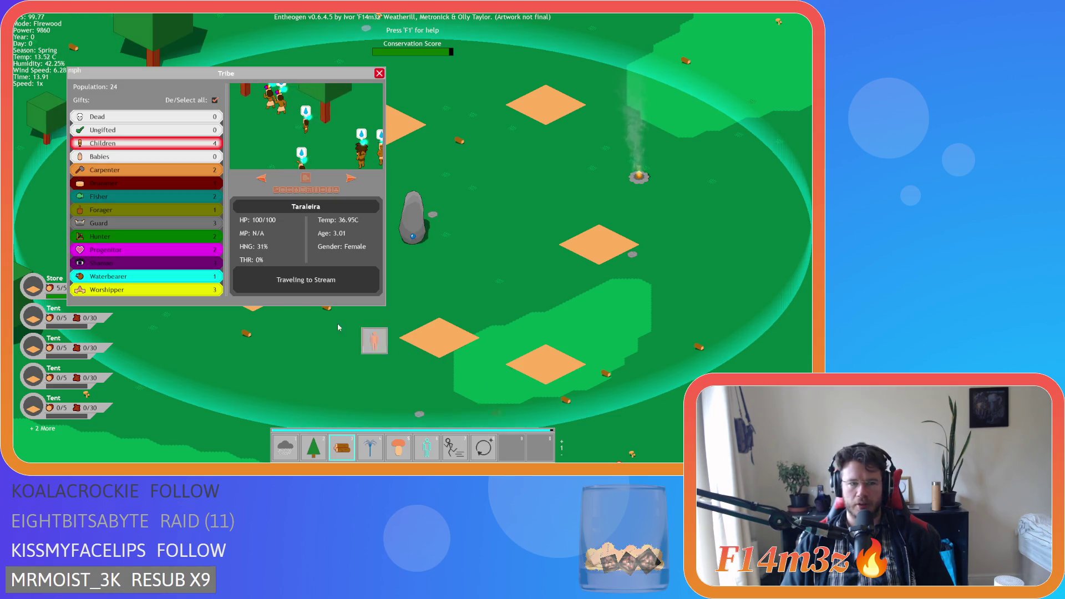
pyautogui.click(214, 99)
pyautogui.click(178, 220)
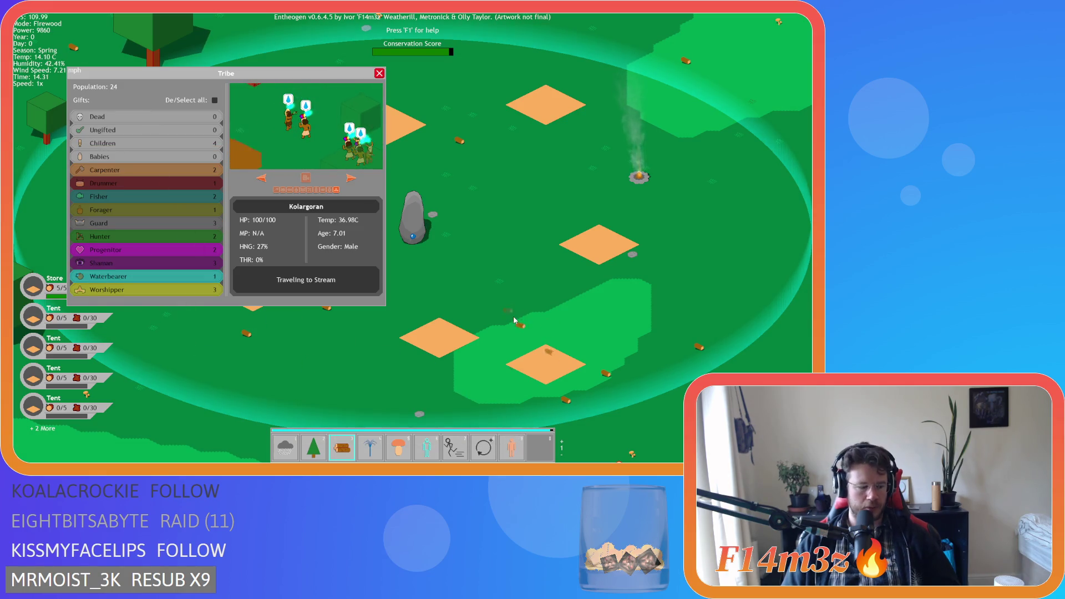
pyautogui.press('Escape')
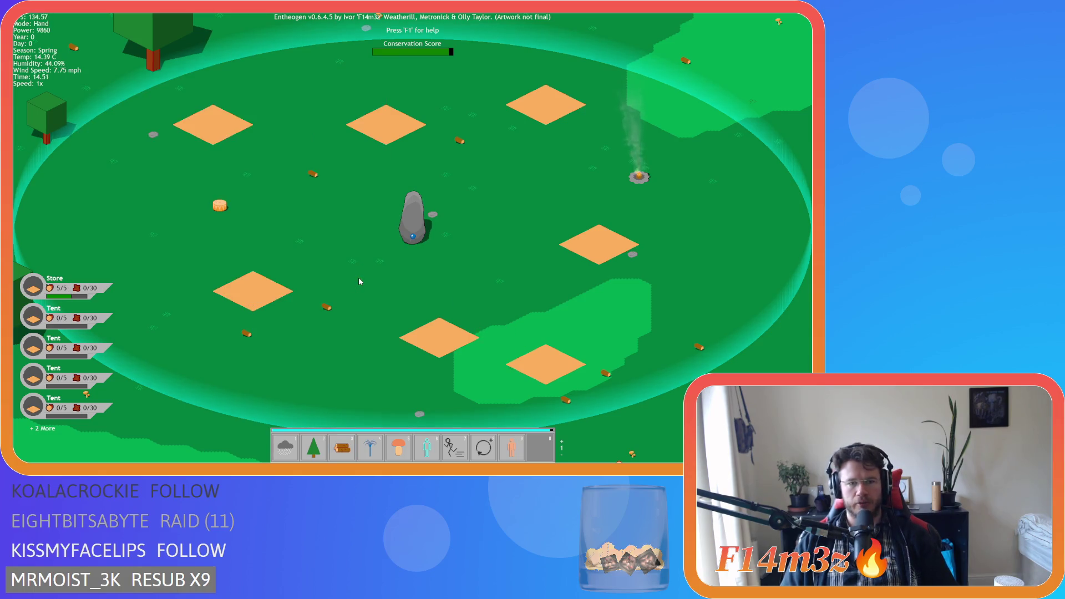
pyautogui.press('Escape')
pyautogui.press('y')
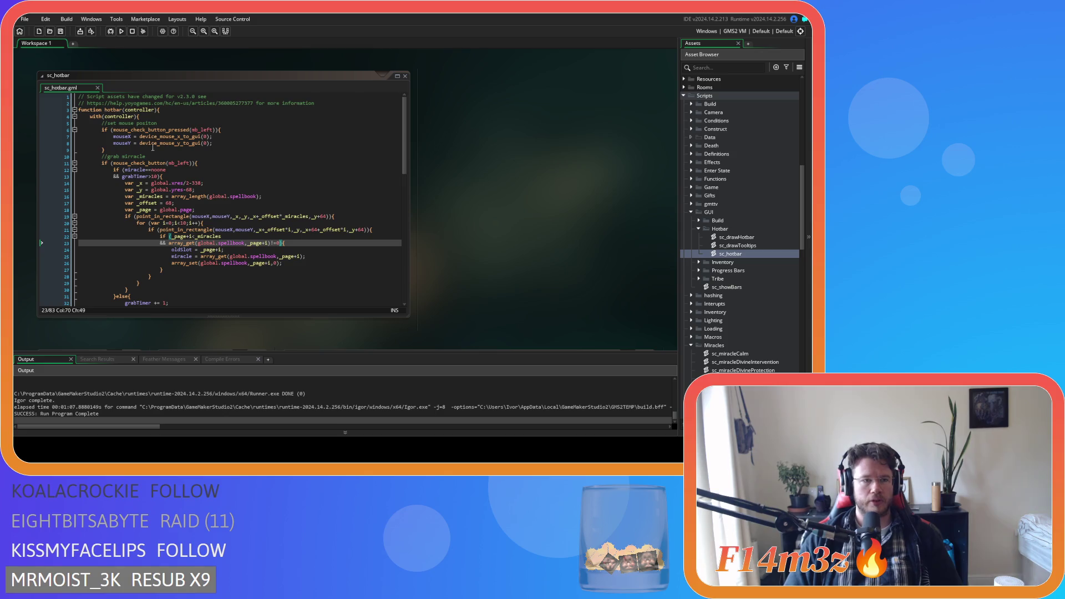
# Search sc_hotbar for miracle with whole-word matching, replacing the line 12 occurrence with global.miracle.
pyautogui.doubleClick(135, 171)
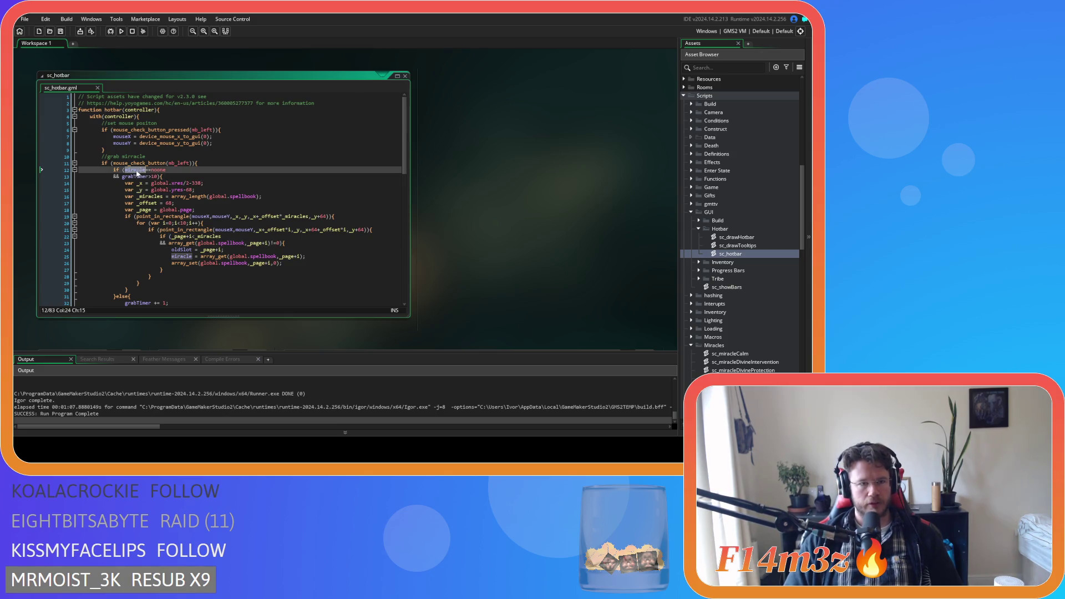
pyautogui.scroll(-8, 214, 175)
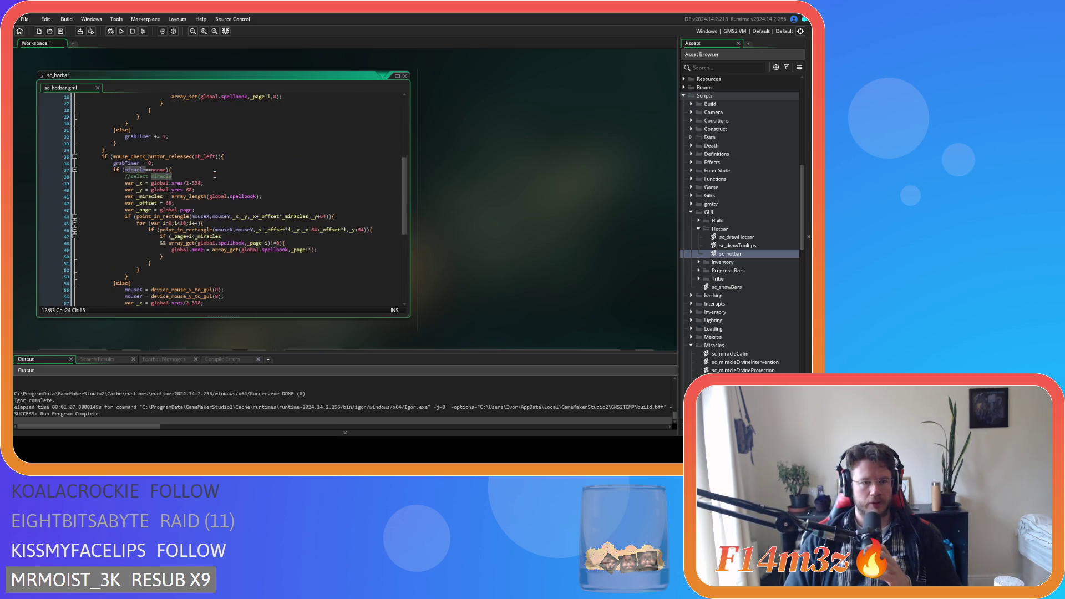
pyautogui.scroll(8, 214, 175)
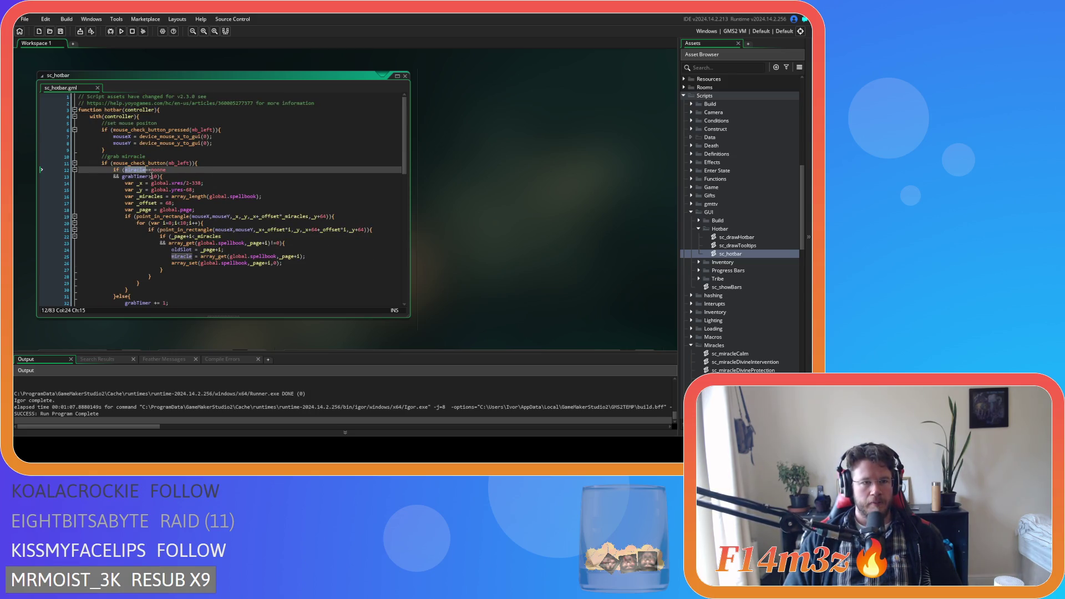
pyautogui.hotkey('ctrl', 'f')
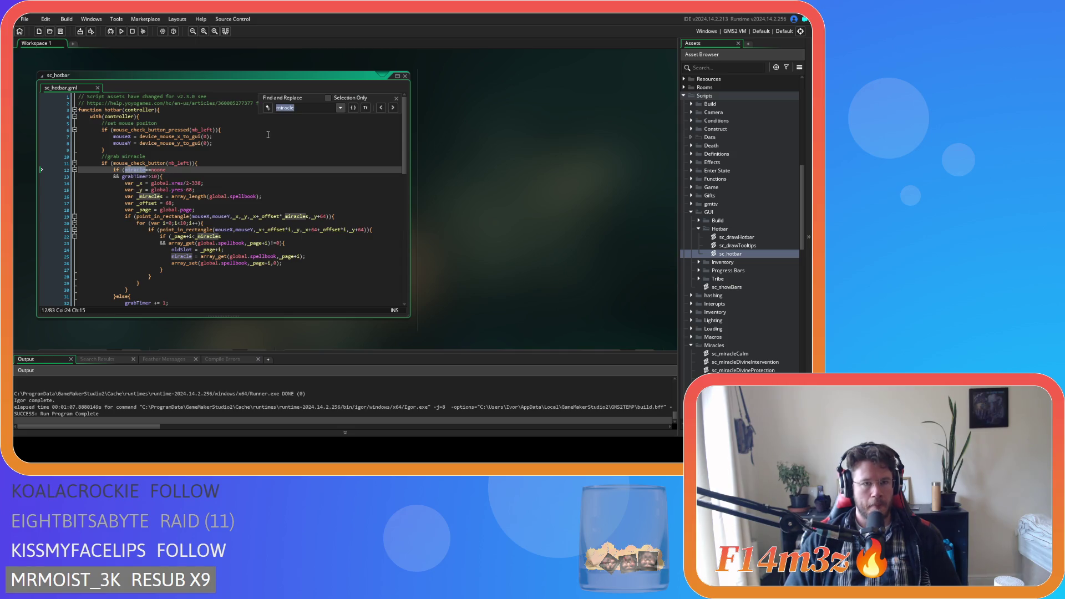
pyautogui.click(268, 108)
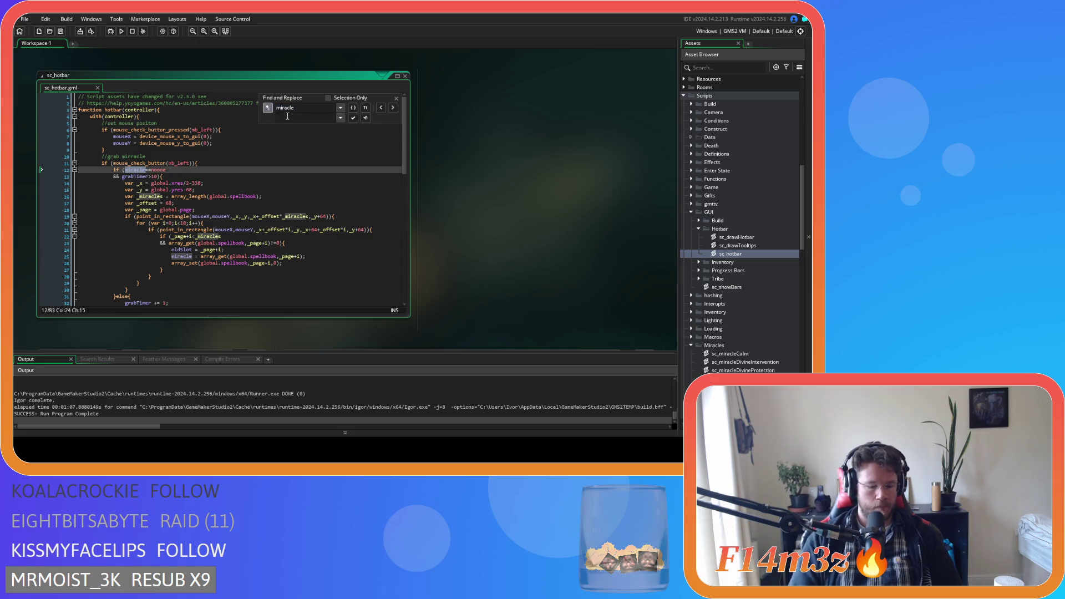
pyautogui.write('global.miracle')
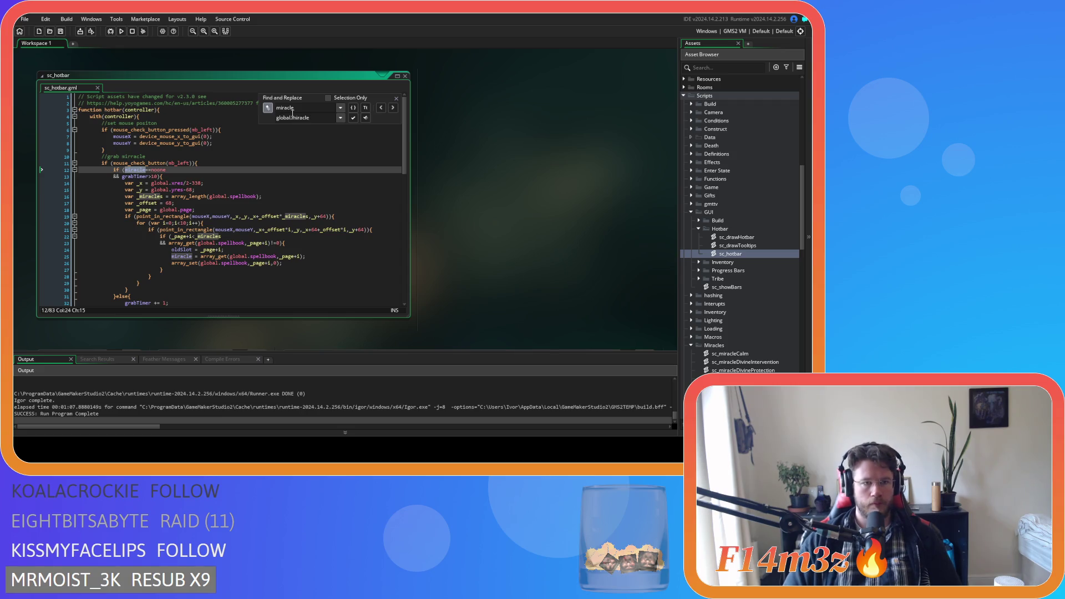
pyautogui.click(349, 118)
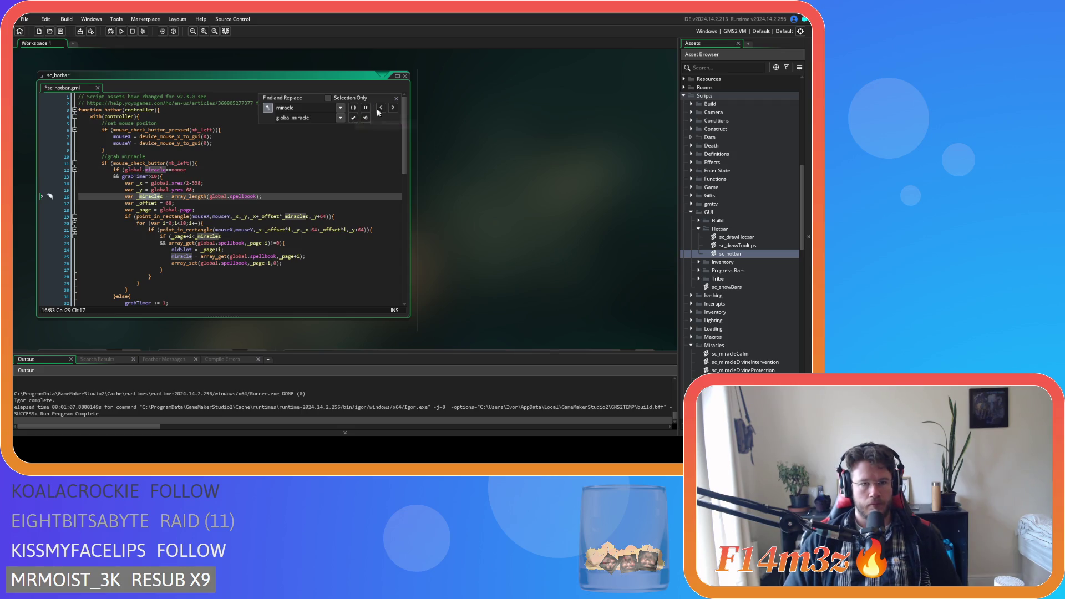
pyautogui.click(353, 108)
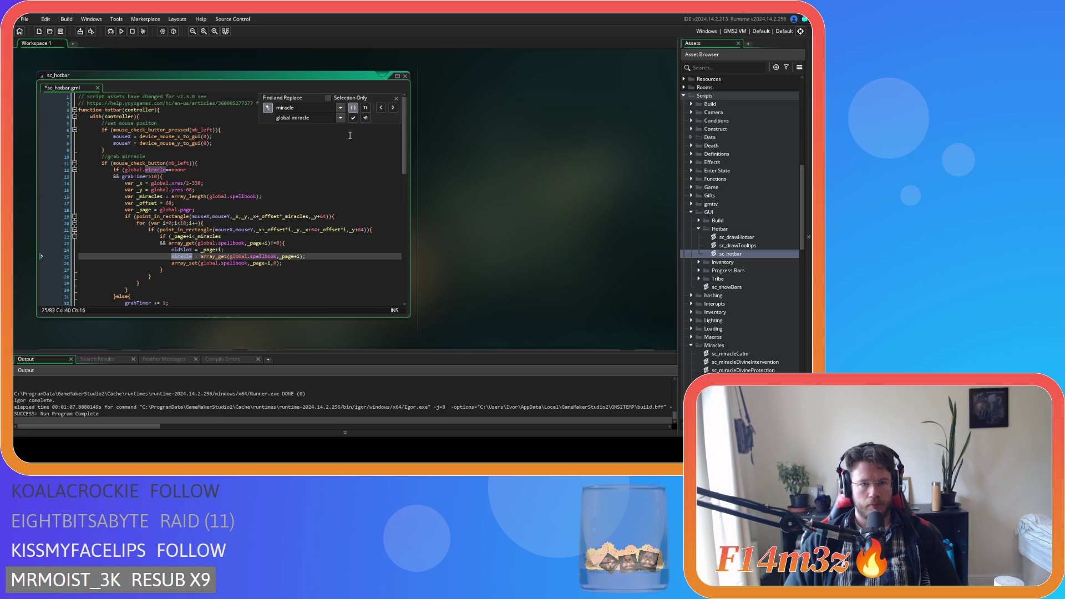
# Replace miracle with global.miracle on lines 25, 37, 68, 69, 74 and 75, skipping the line 38 comment.
pyautogui.click(352, 120)
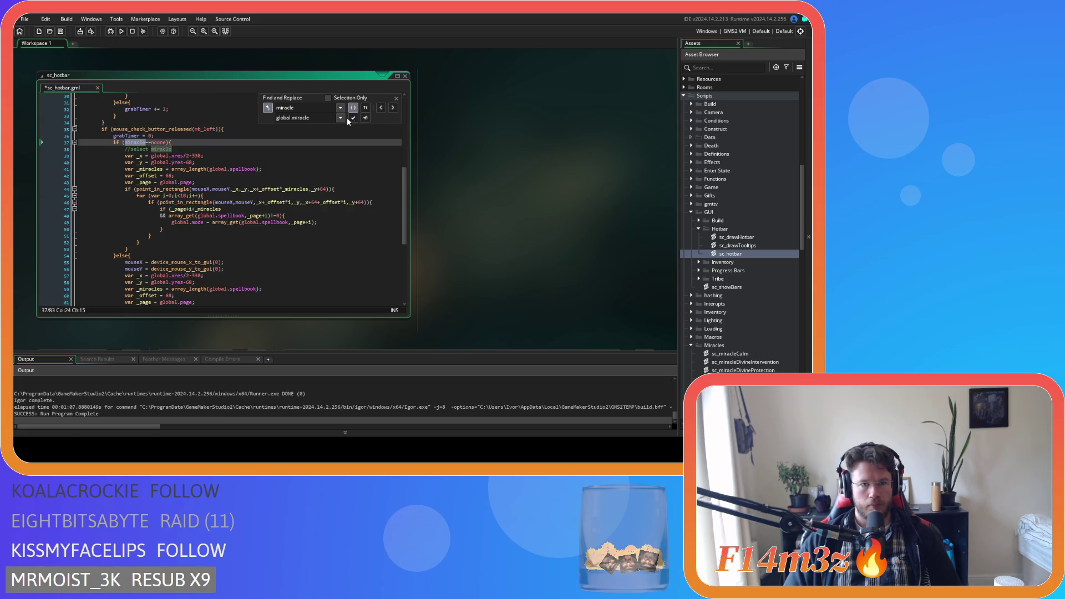
pyautogui.click(354, 120)
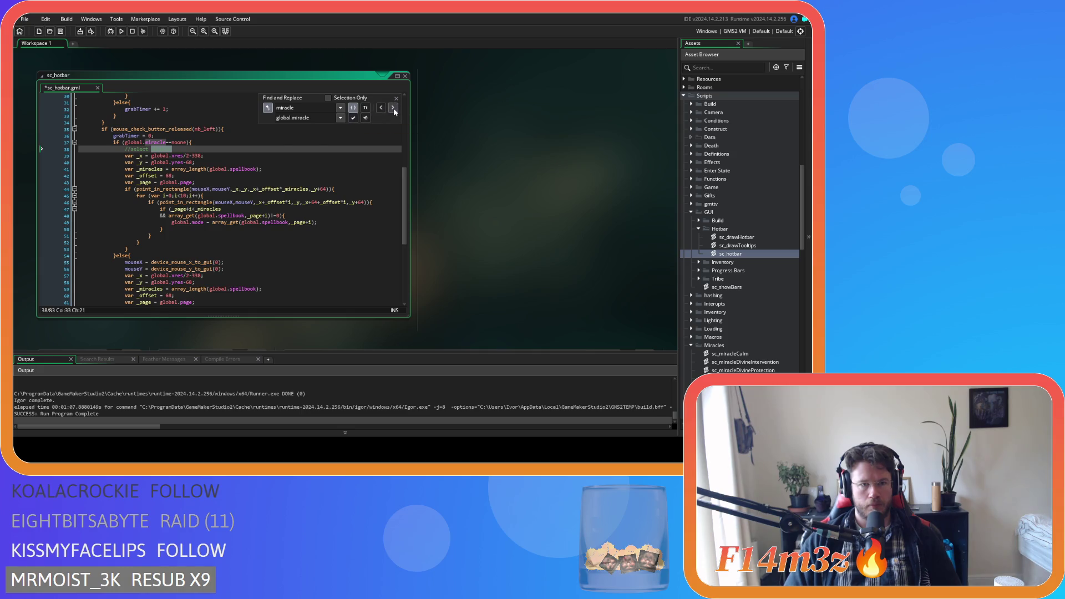
pyautogui.click(392, 108)
pyautogui.click(353, 119)
pyautogui.click(354, 119)
pyautogui.click(354, 118)
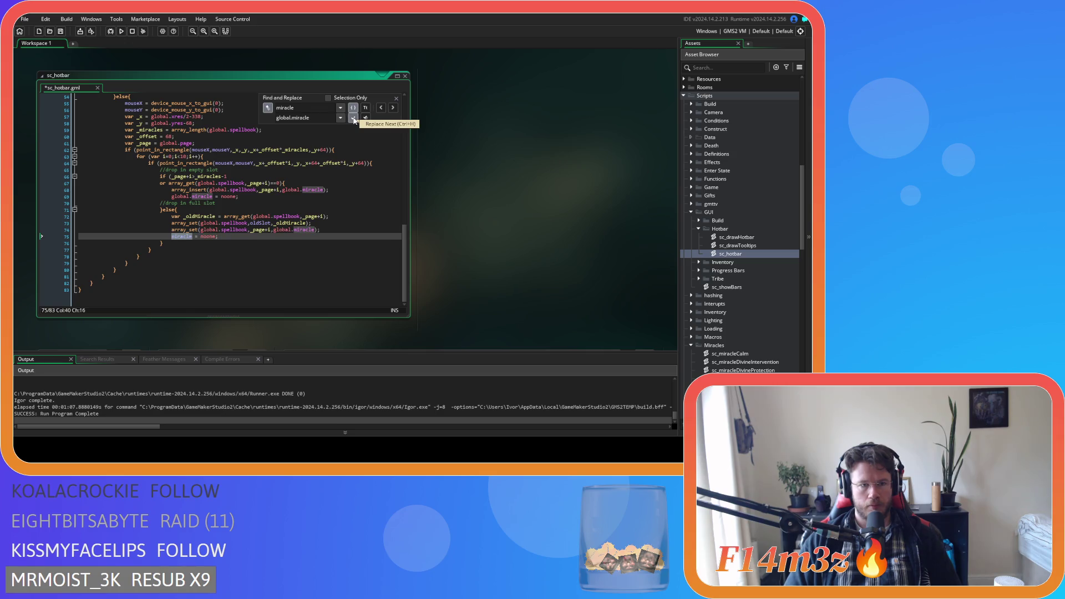
pyautogui.click(354, 119)
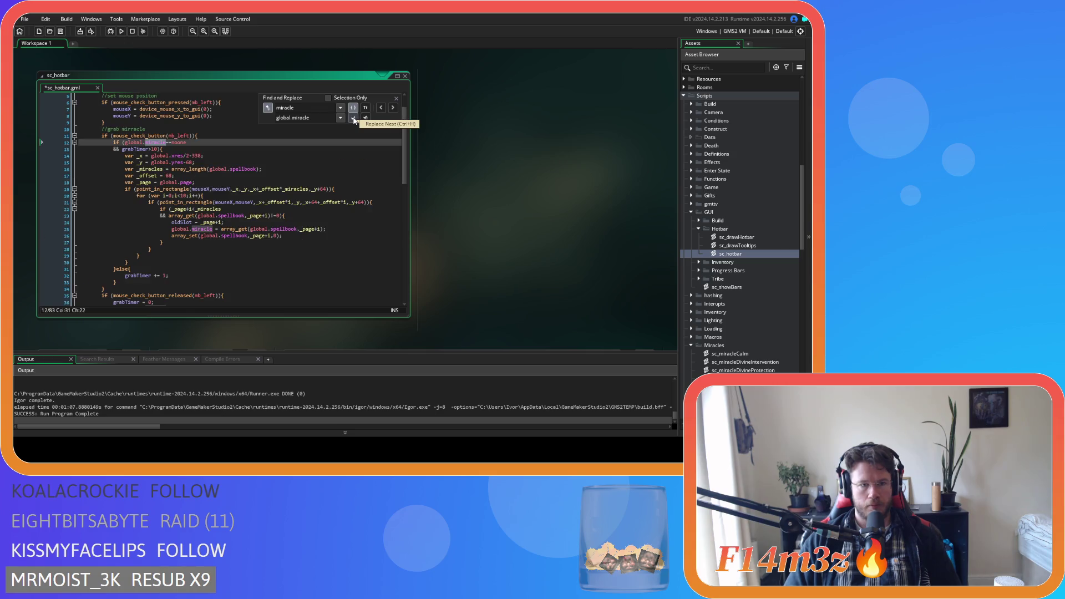
pyautogui.click(396, 98)
pyautogui.doubleClick(736, 237)
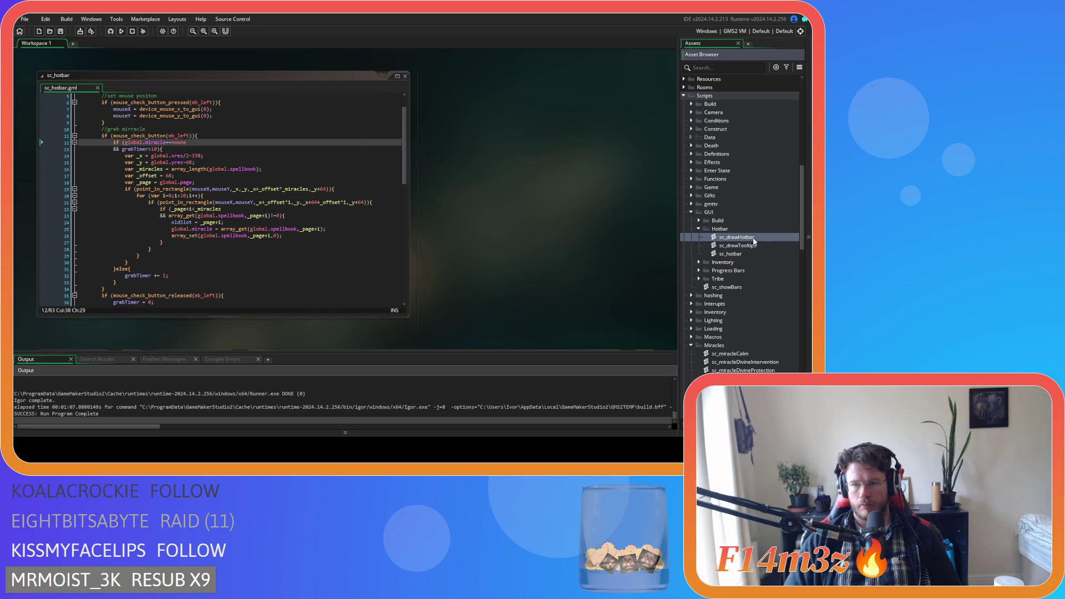
# Change the held-miracle references on lines 58–62 of sc_drawHotbar to global.miracle and save.
pyautogui.scroll(-5, 362, 193)
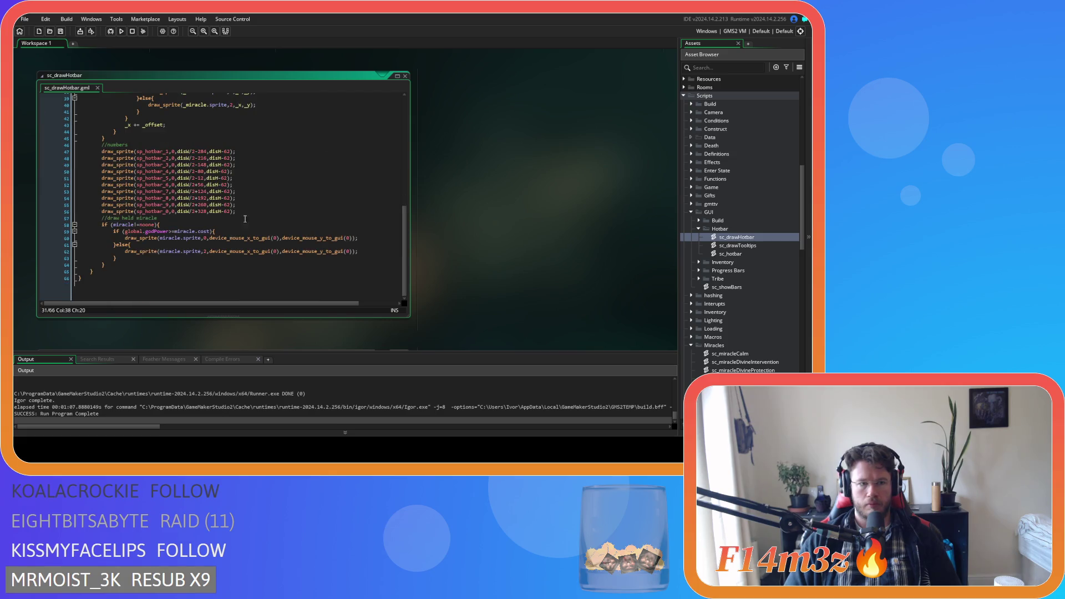
pyautogui.scroll(1, 133, 228)
pyautogui.doubleClick(133, 227)
pyautogui.write('global.miracle')
pyautogui.click(174, 238)
pyautogui.write('global.')
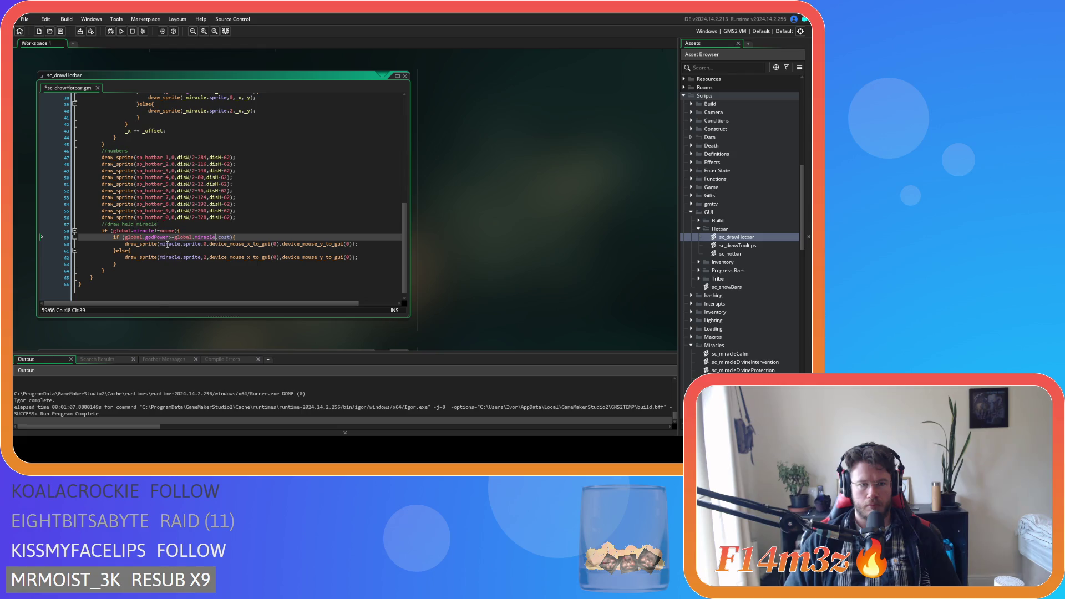
pyautogui.doubleClick(169, 244)
pyautogui.write('global.miracle')
pyautogui.doubleClick(169, 257)
pyautogui.write('global.miracle')
pyautogui.hotkey('ctrl', 's')
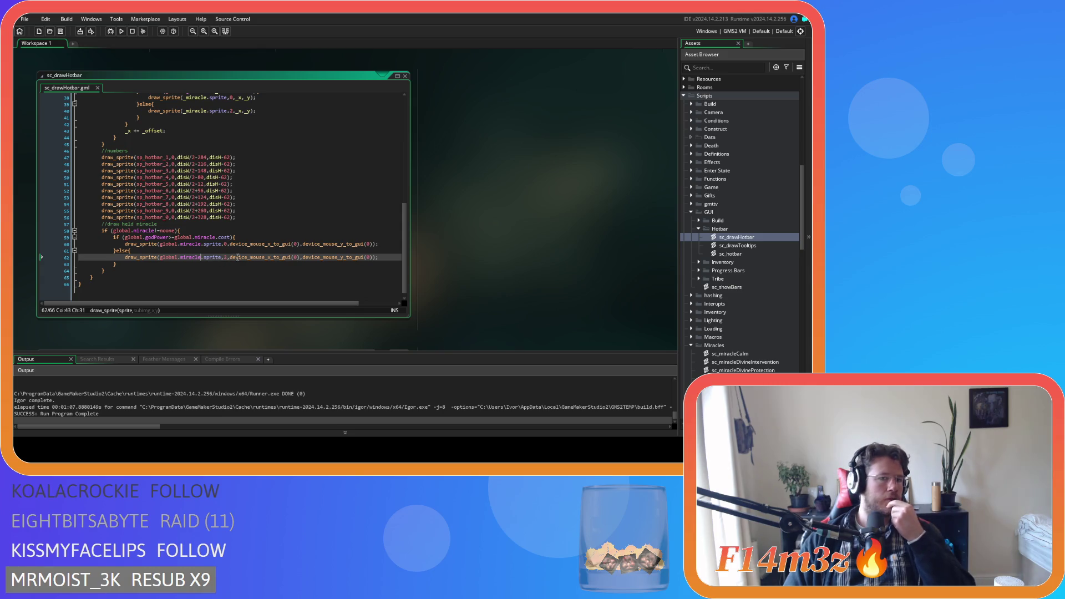
# Open the sc_drawTooltips script from the Asset Browser.
pyautogui.scroll(4, 268, 246)
pyautogui.scroll(8, 269, 247)
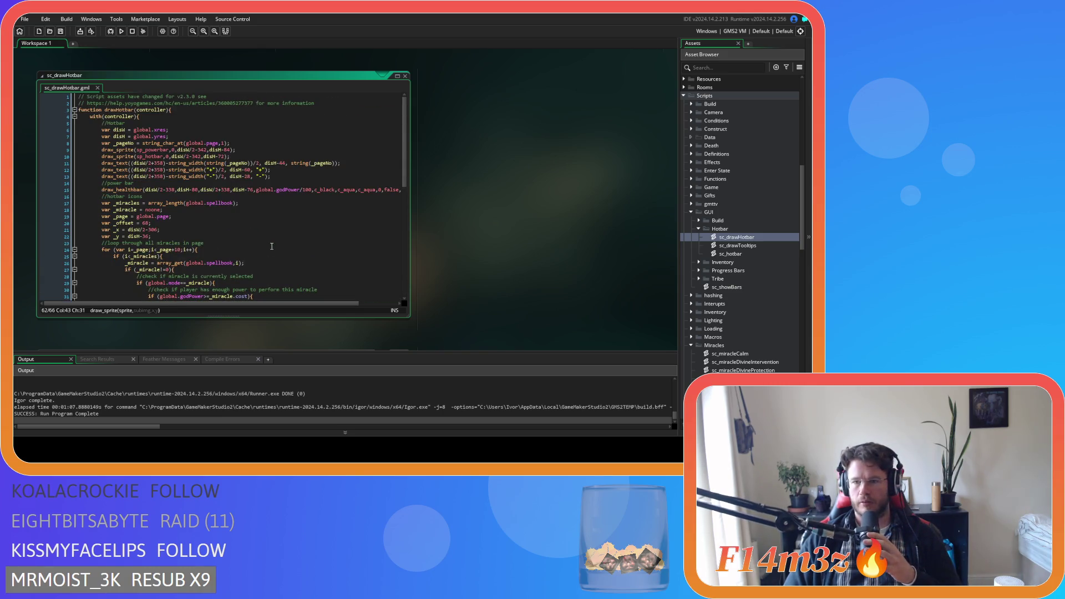
pyautogui.doubleClick(737, 245)
# Insert if (global.miracle==noone){ right after with(controller){ in sc_drawTooltips.
pyautogui.moveTo(403, 214)
pyautogui.mouseDown()
pyautogui.moveTo(403, 267)
pyautogui.moveTo(403, 158)
pyautogui.mouseUp()
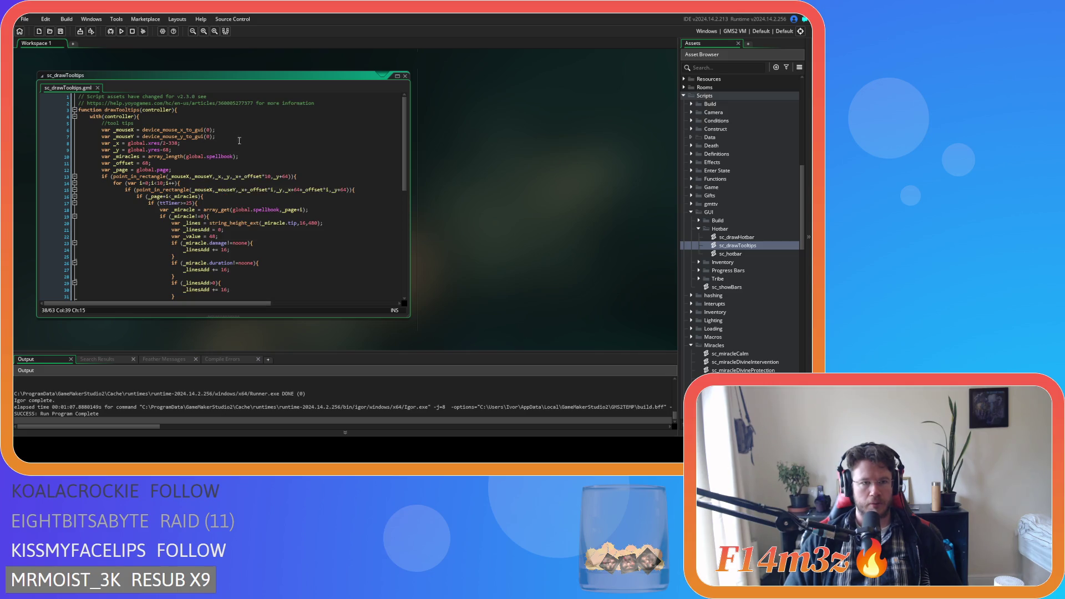
pyautogui.click(157, 119)
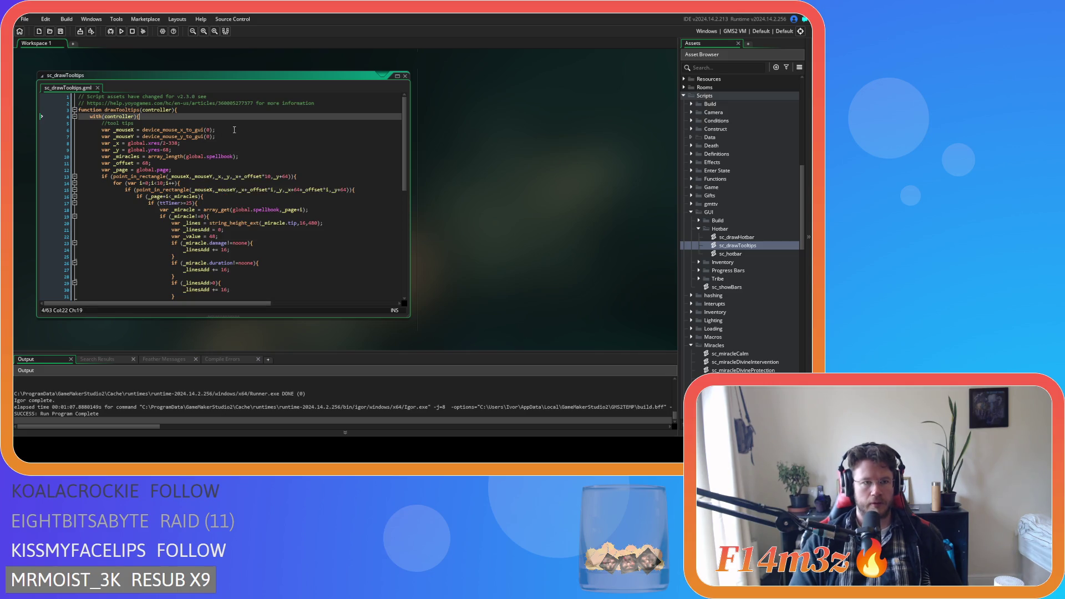
pyautogui.press('Return')
pyautogui.write('if (global.miracle')
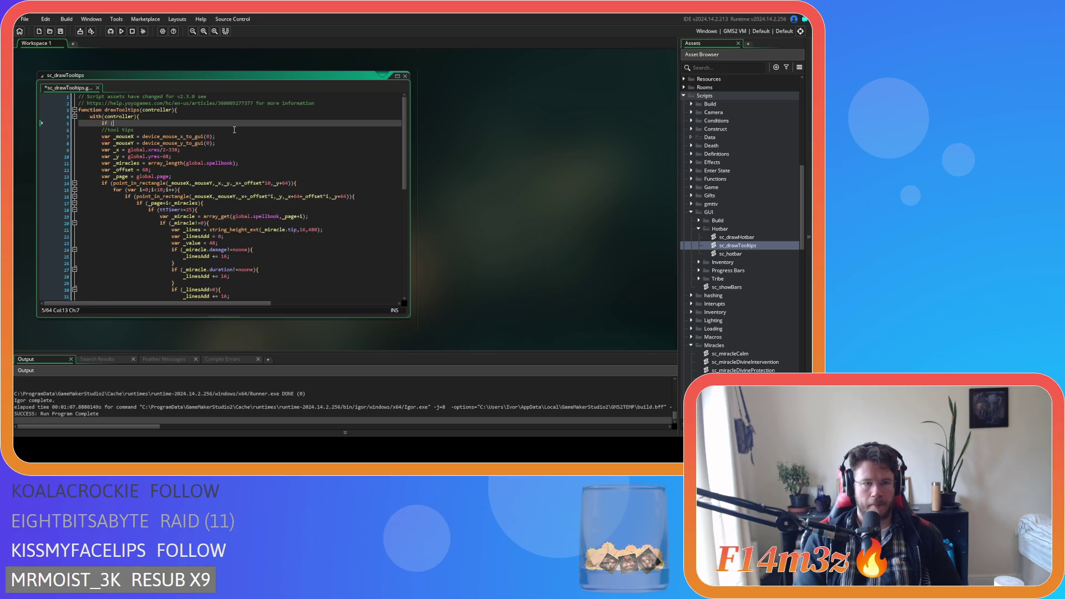
pyautogui.write('=')
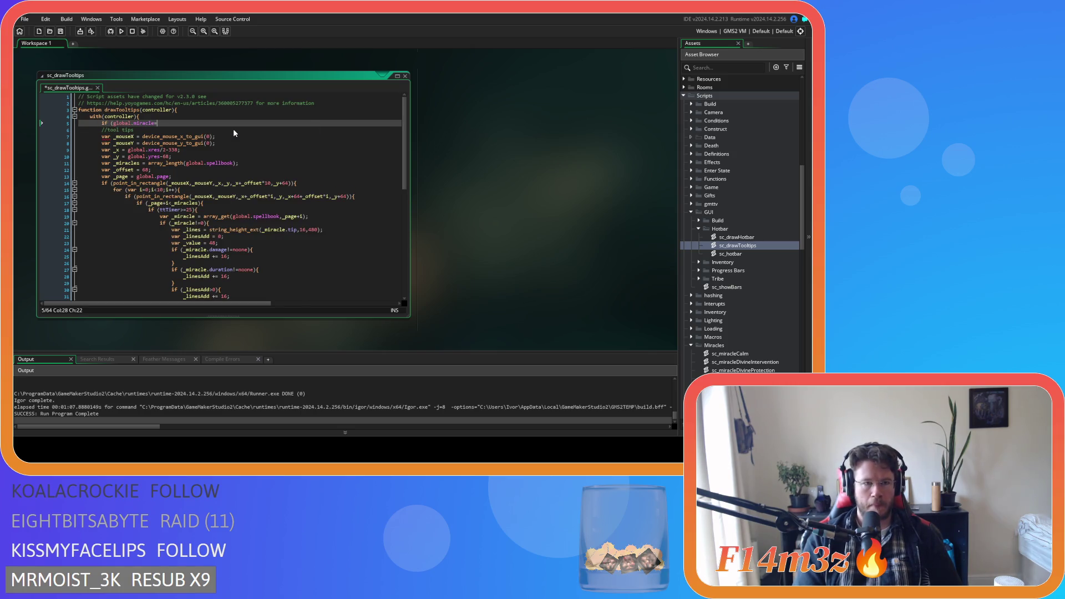
pyautogui.write('=noone){')
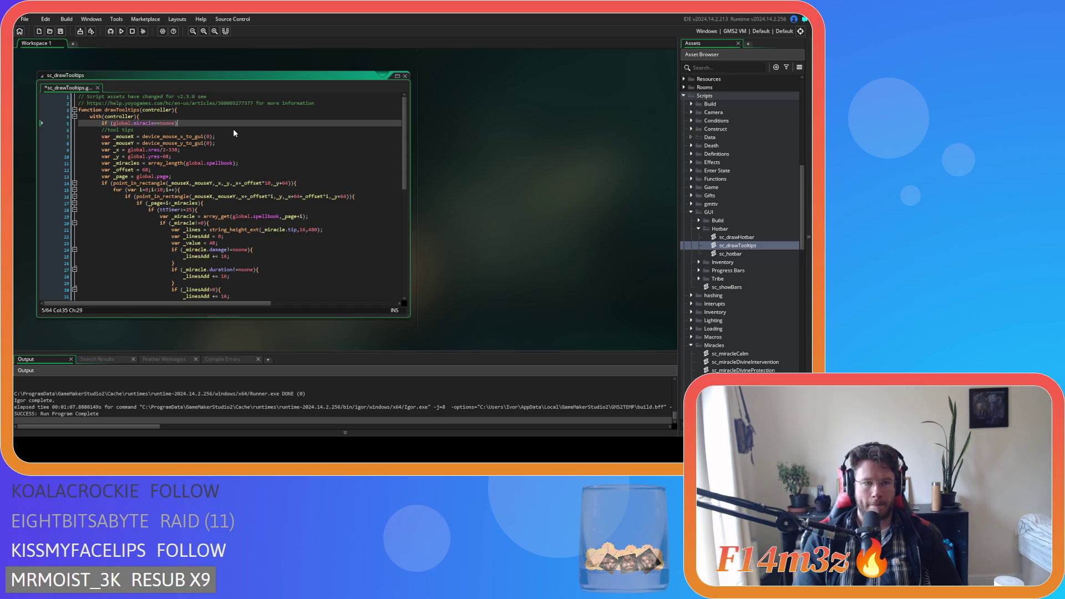
# Select the tooltip code below the new check so it sits inside the if block.
pyautogui.moveTo(101, 130)
pyautogui.mouseDown()
pyautogui.moveTo(111, 251)
pyautogui.moveTo(97, 309)
pyautogui.moveTo(97, 291)
pyautogui.mouseUp()
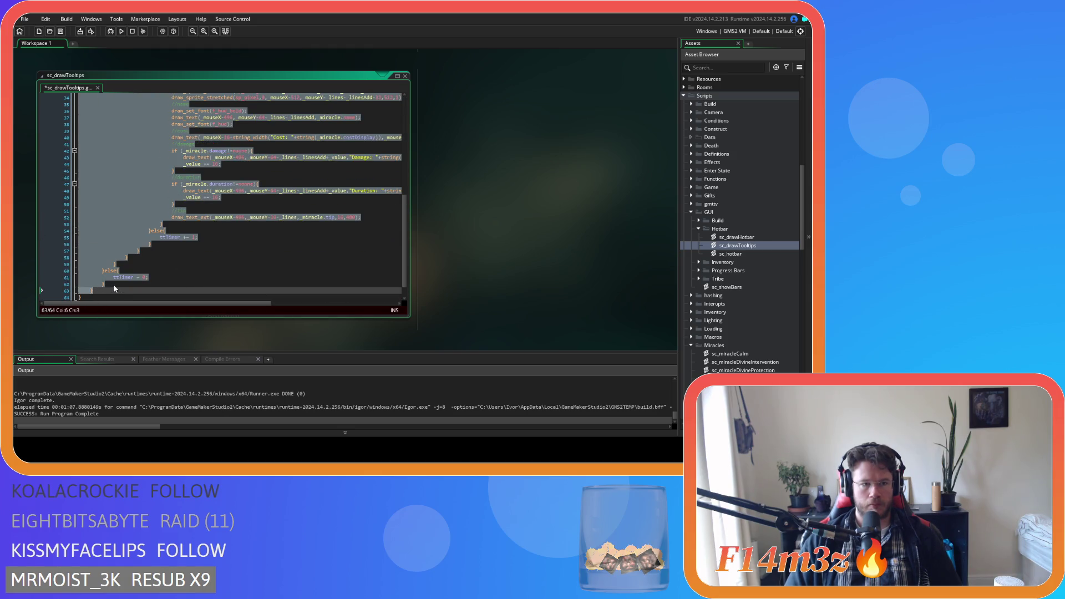
pyautogui.scroll(10, 111, 283)
pyautogui.scroll(-10, 103, 192)
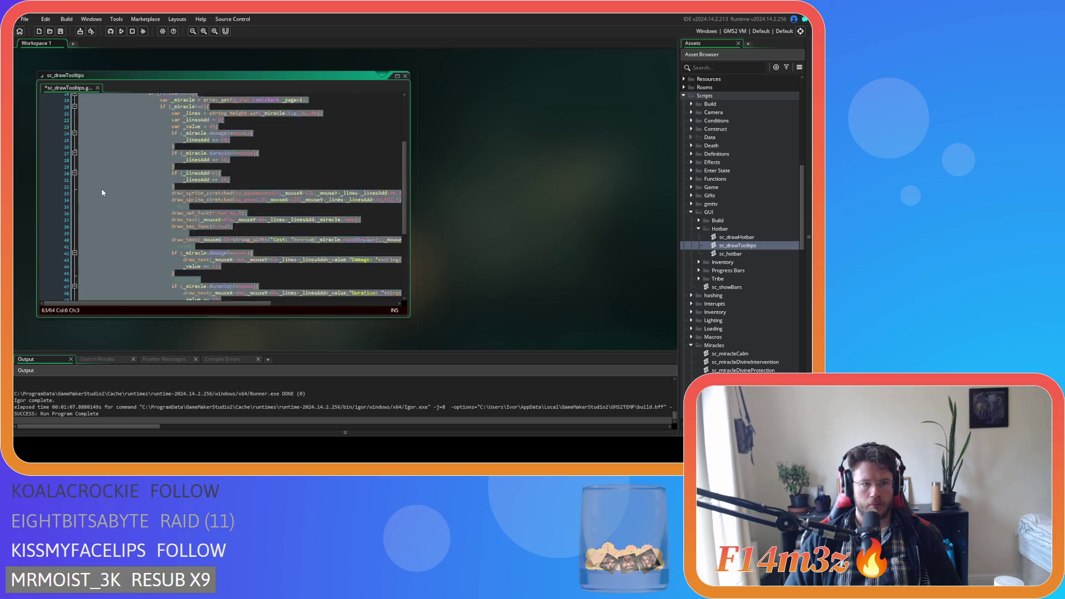
pyautogui.click(104, 256)
pyautogui.press('Left')
pyautogui.scroll(10, 122, 252)
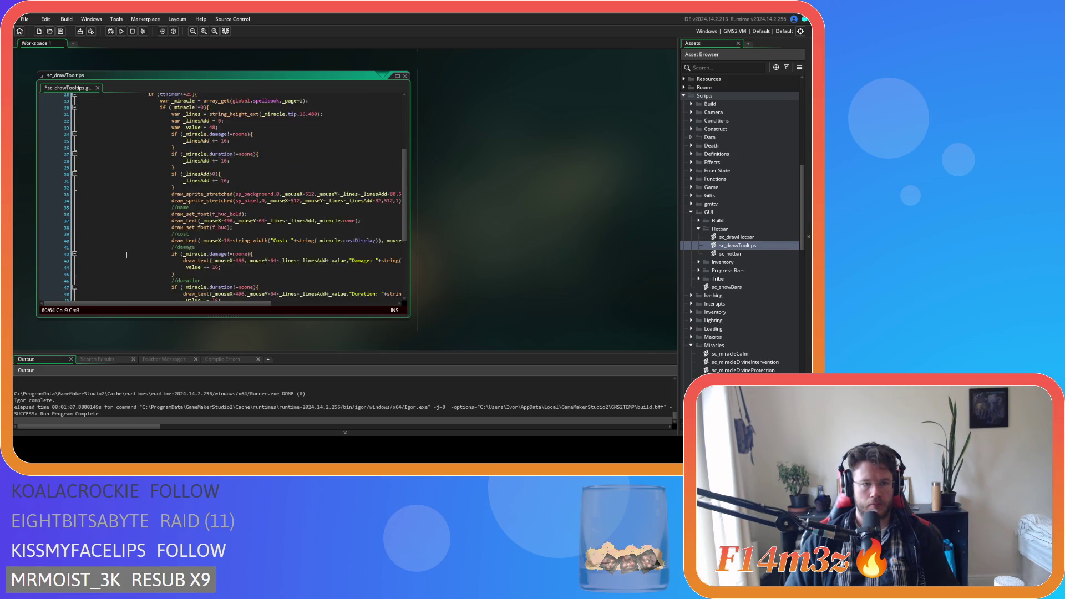
pyautogui.scroll(-10, 127, 253)
pyautogui.scroll(8, 127, 253)
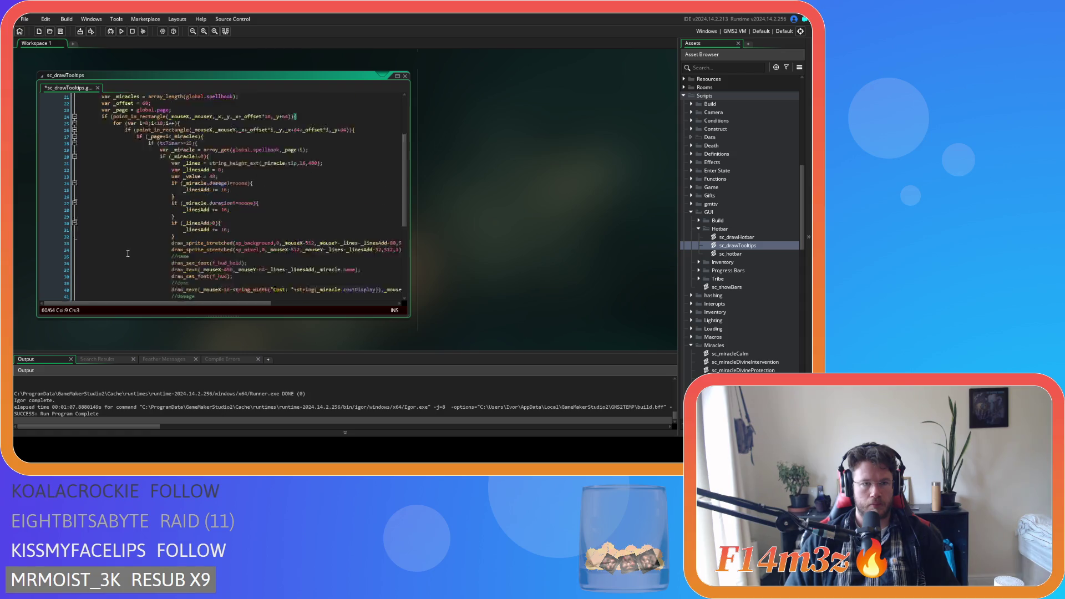
pyautogui.scroll(-10, 128, 253)
pyautogui.moveTo(128, 254)
pyautogui.mouseDown()
pyautogui.moveTo(105, 58)
pyautogui.moveTo(97, 126)
pyautogui.moveTo(113, 129)
pyautogui.mouseUp()
pyautogui.scroll(-10, 149, 213)
# Add a closing line after line 62's brace, save, and review the global.miracle==noone condition.
pyautogui.click(125, 268)
pyautogui.press('Return')
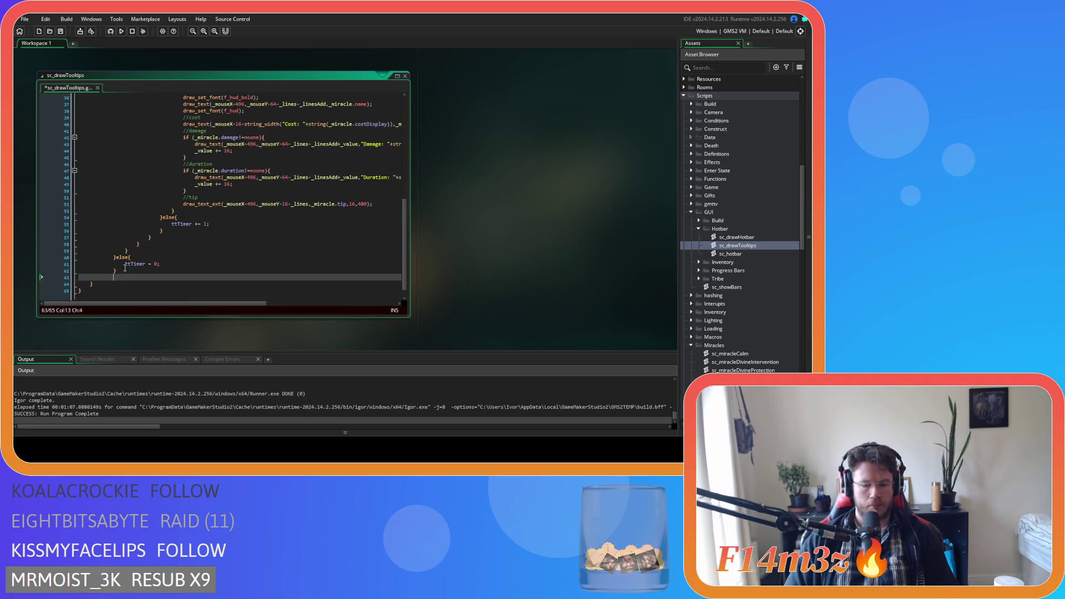
pyautogui.hotkey('ctrl', 's')
pyautogui.scroll(12, 185, 248)
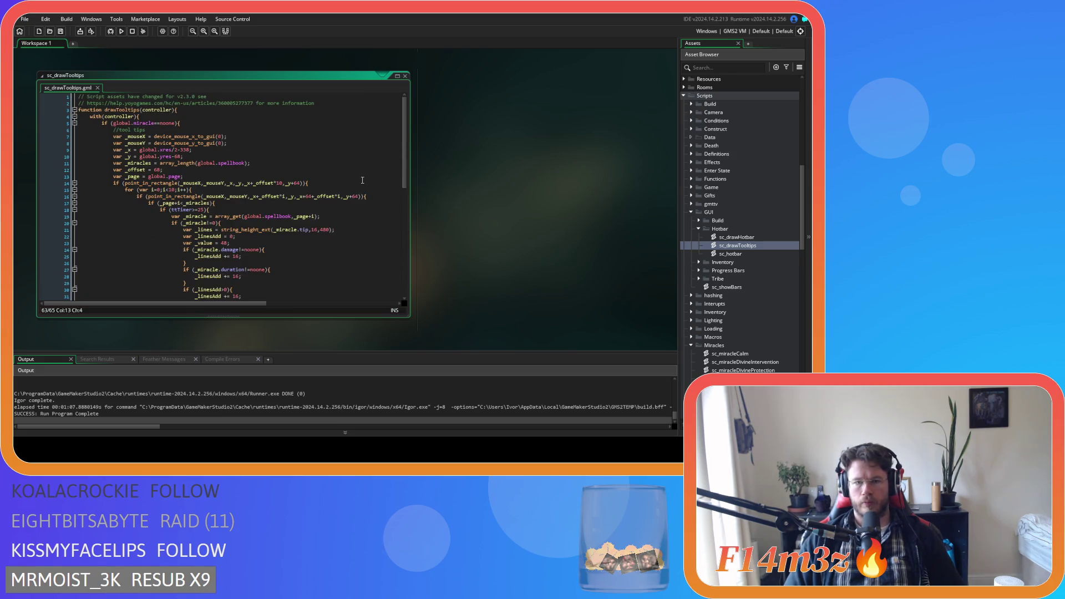
pyautogui.moveTo(176, 123)
pyautogui.moveTo(175, 123); pyautogui.dragTo(112, 127)
pyautogui.moveTo(157, 137)
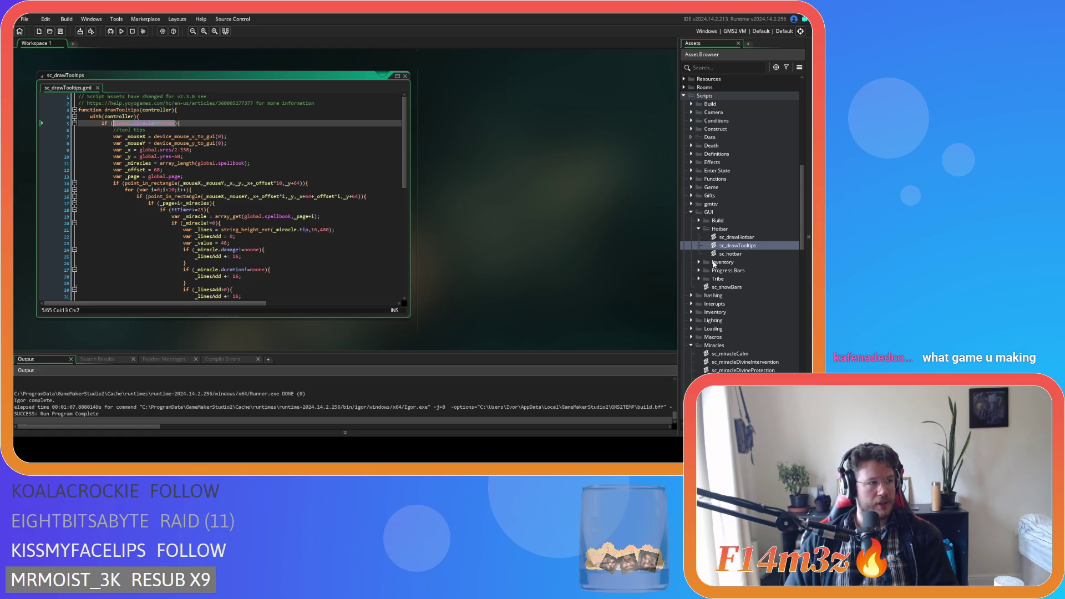
# Rebuild the project with F5, see it fail, and locate ob_gui under Objects in the Asset Browser.
pyautogui.click(287, 188)
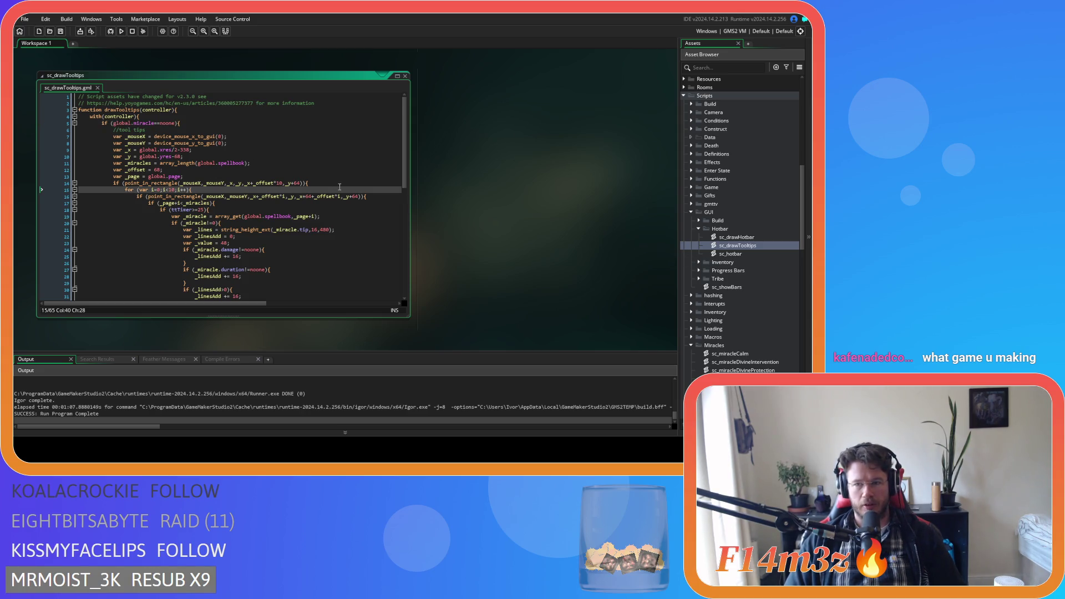
pyautogui.press('F5')
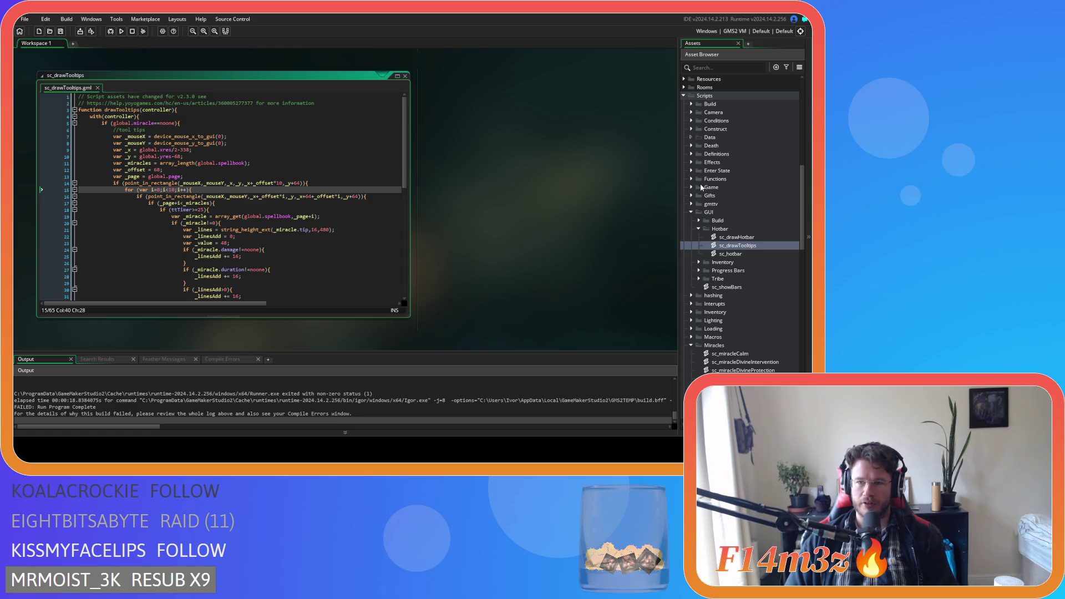
pyautogui.scroll(10, 697, 155)
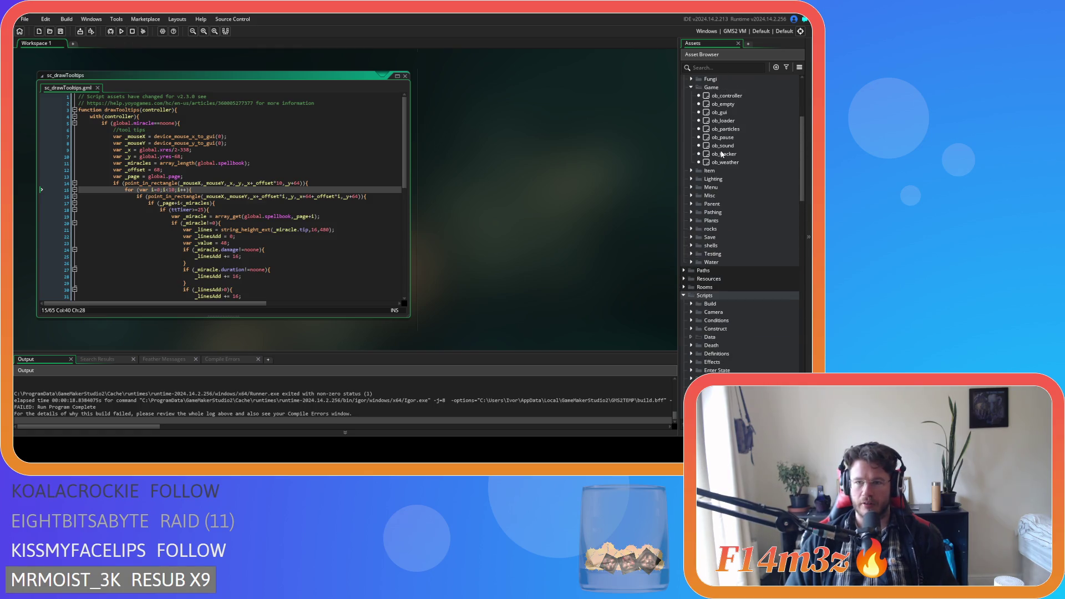
pyautogui.click(741, 129)
# Change 'miracle = noone;' to 'global.miracle = noone;' in ob_gui's Create event and rebuild.
pyautogui.doubleClick(741, 131)
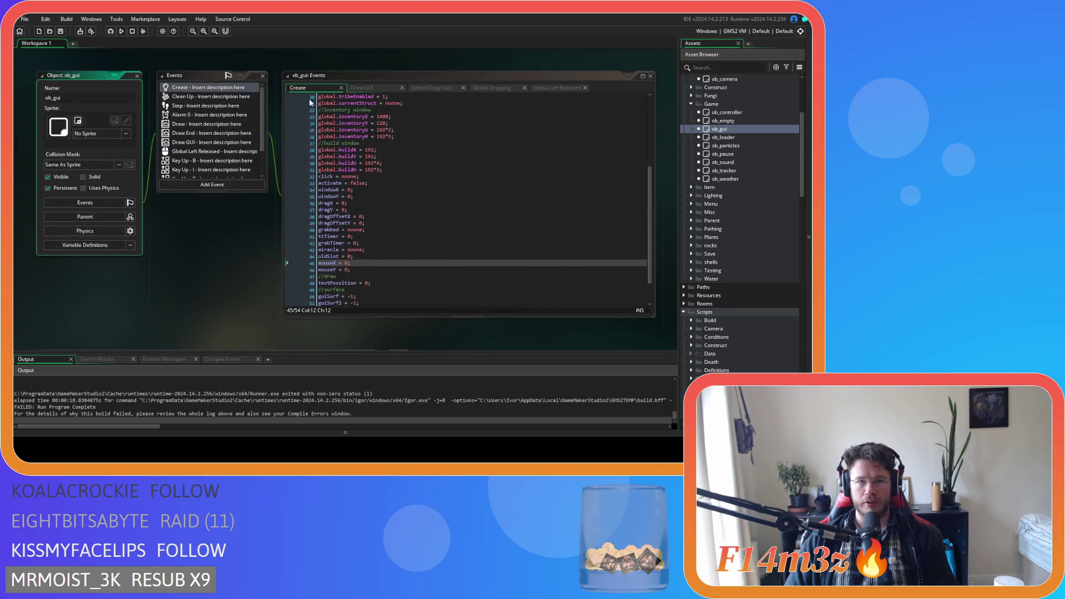
pyautogui.click(319, 250)
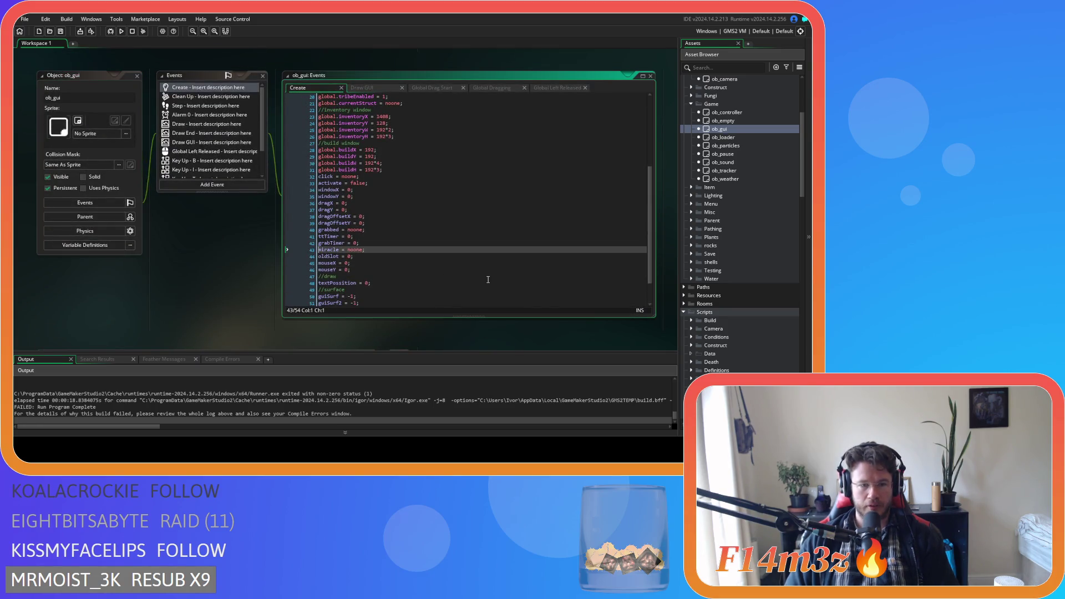
pyautogui.write('global')
pyautogui.write('.')
pyautogui.press('F5')
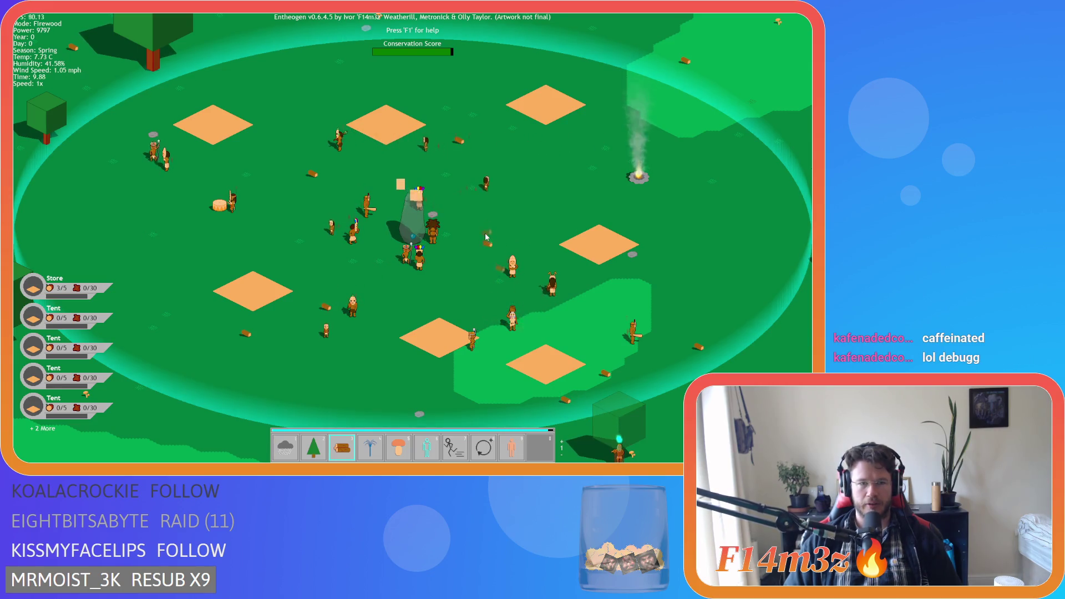
# Open the Tribe overview, move it further right, and close it.
pyautogui.scroll(-5, 436, 237)
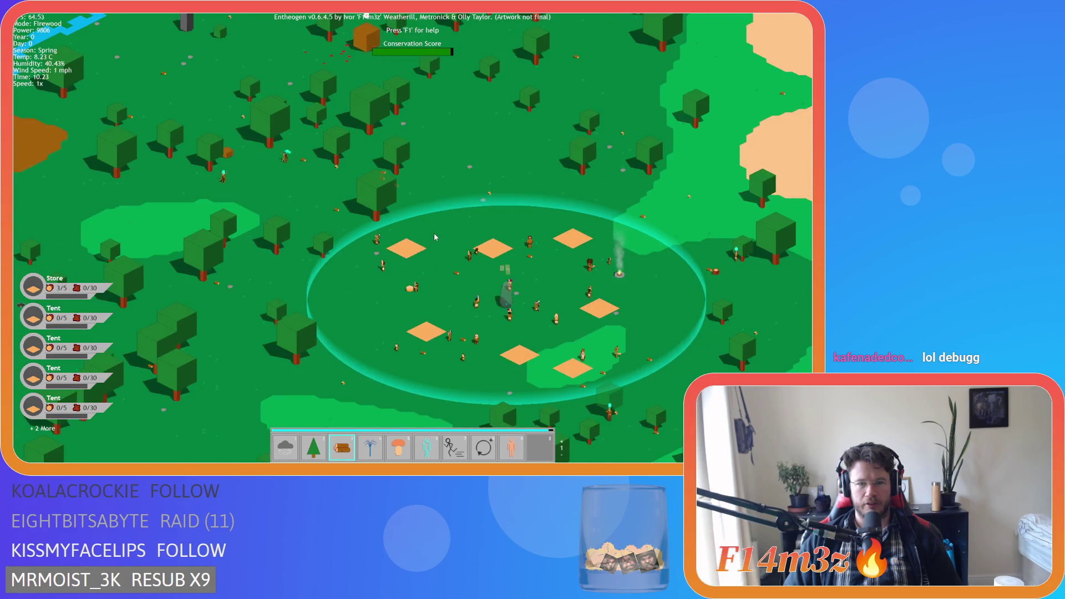
pyautogui.scroll(5, 435, 237)
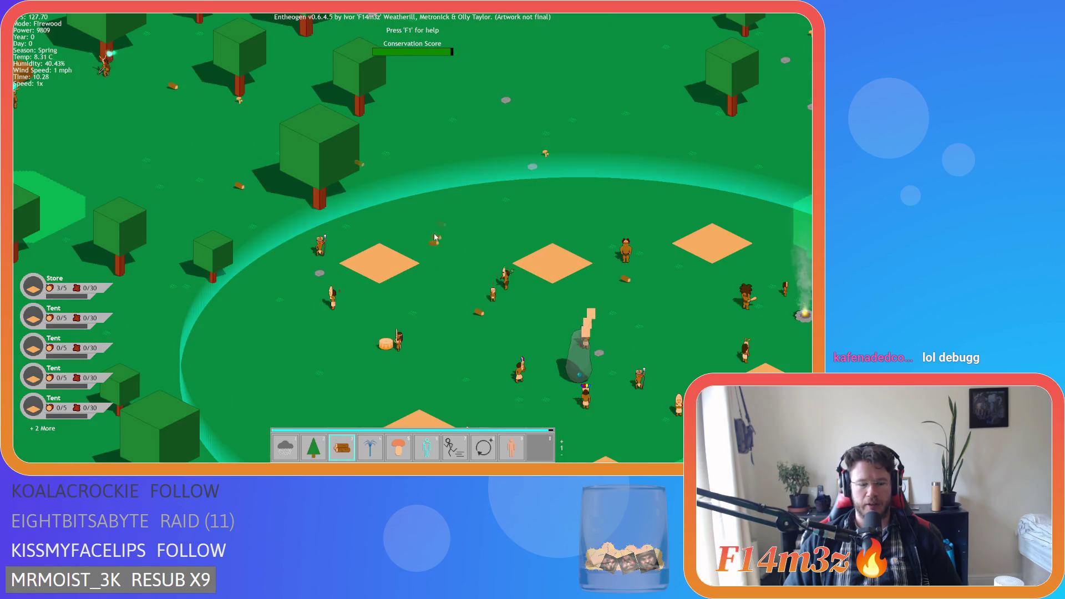
pyautogui.press('t')
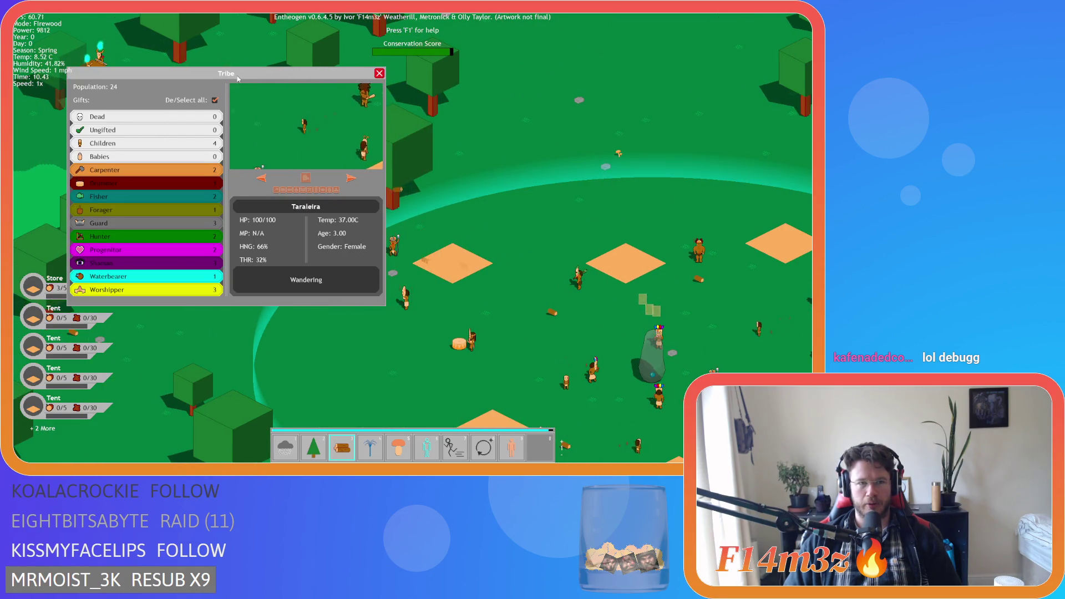
pyautogui.moveTo(237, 79); pyautogui.dragTo(309, 75)
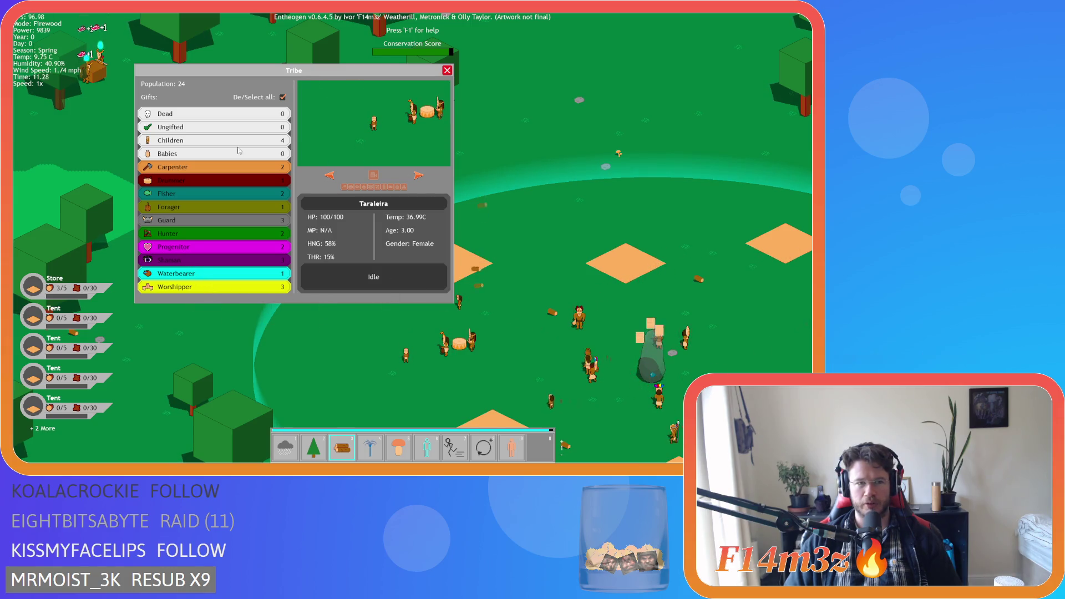
pyautogui.press('Escape')
# Pan the map left and back to centre on the settlement.
pyautogui.scroll(-5, 461, 193)
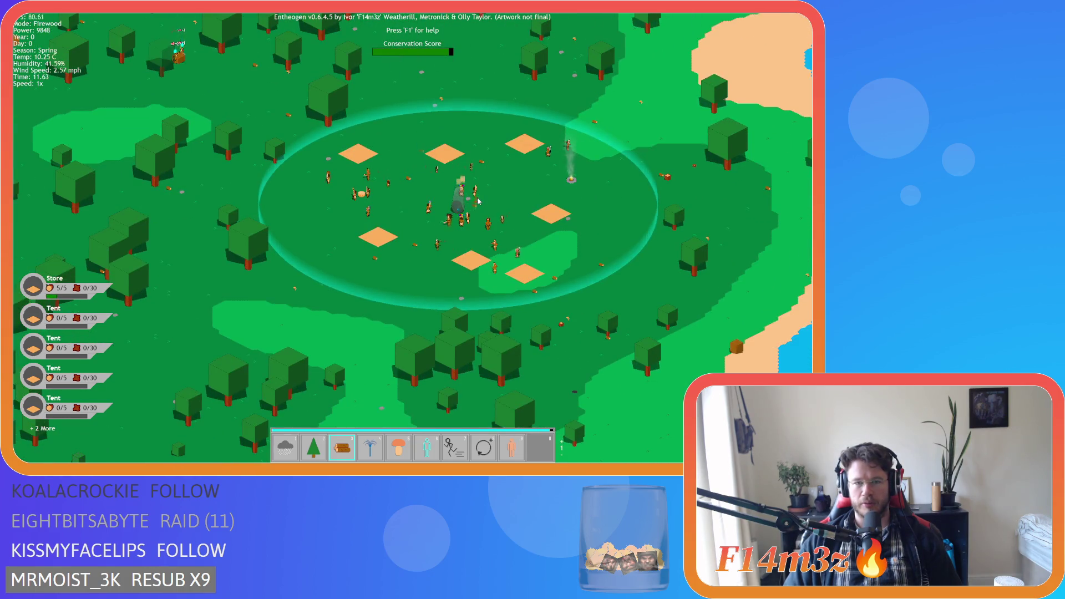
pyautogui.scroll(-6, 478, 202)
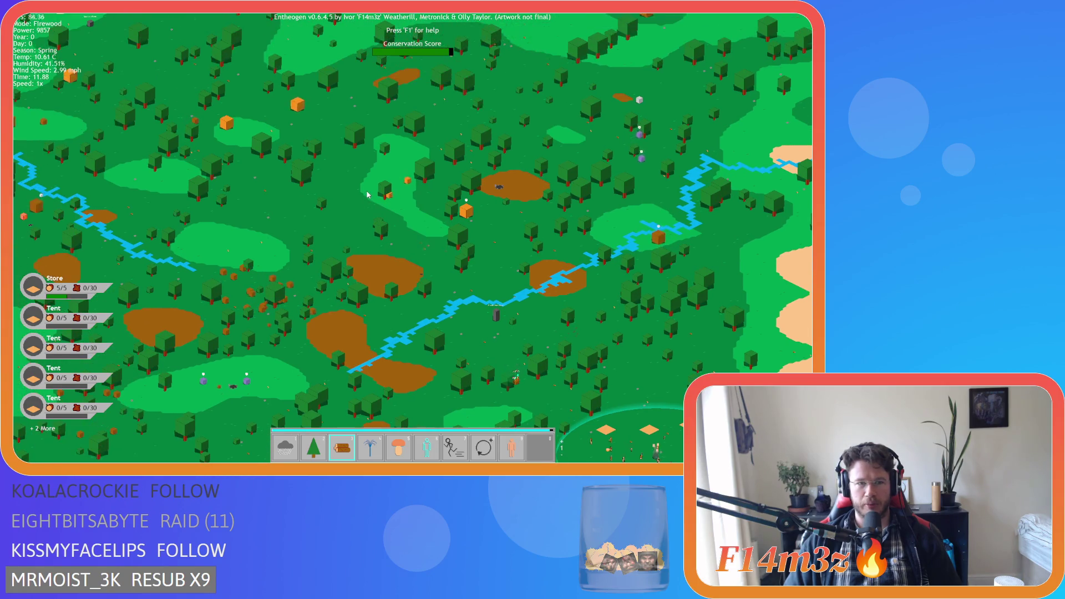
pyautogui.press('a')
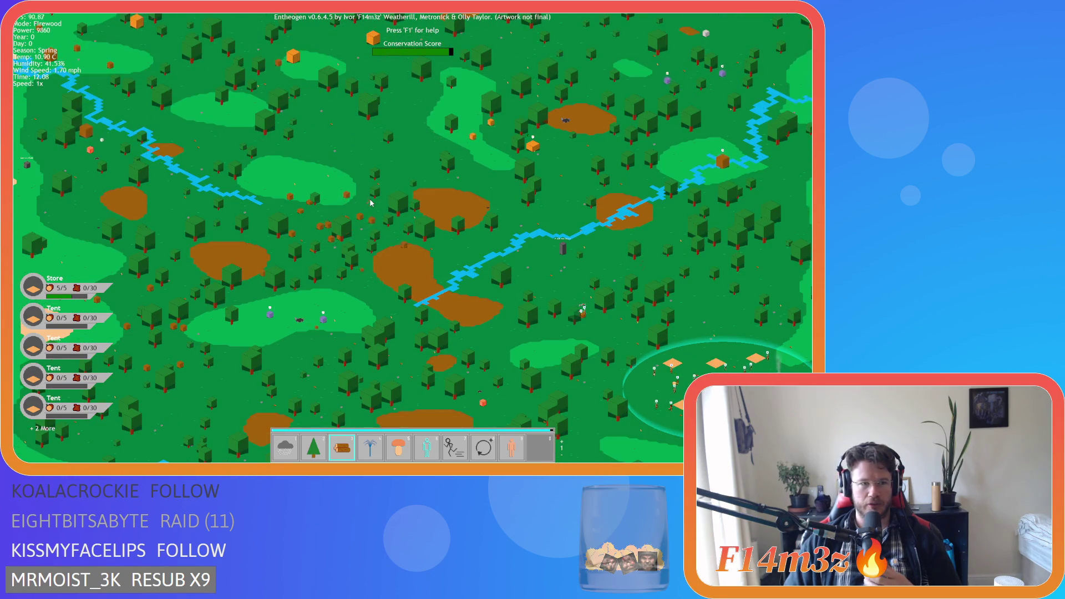
pyautogui.press('d')
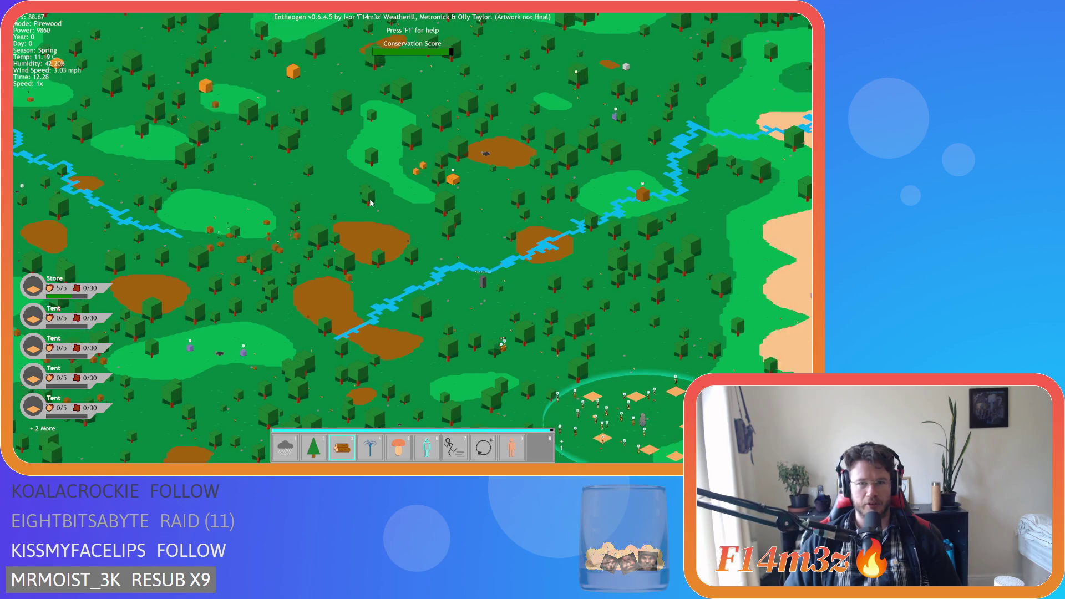
pyautogui.scroll(5, 371, 203)
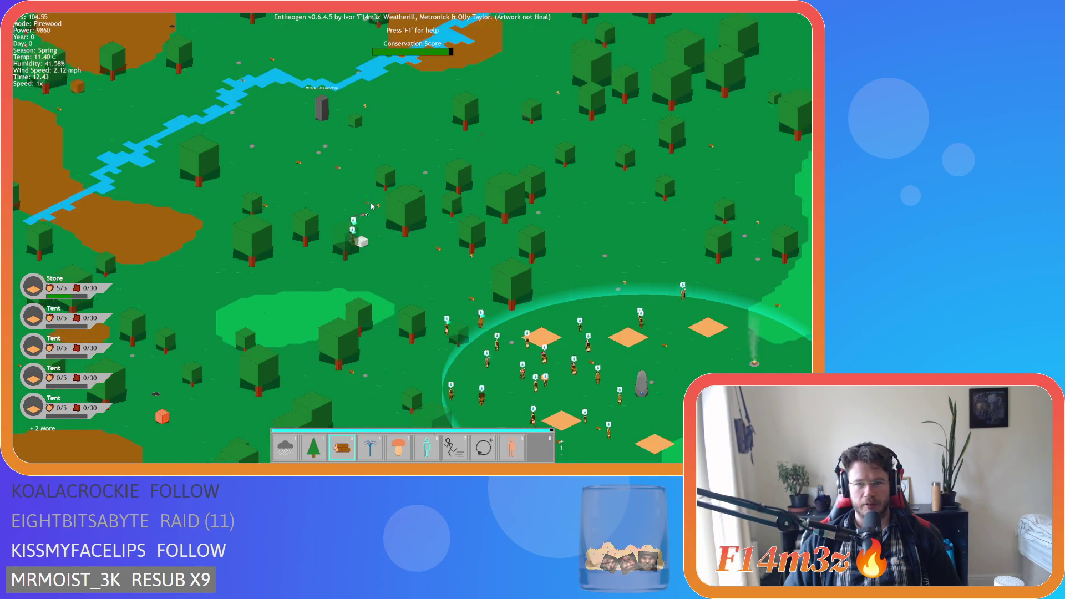
pyautogui.press('s')
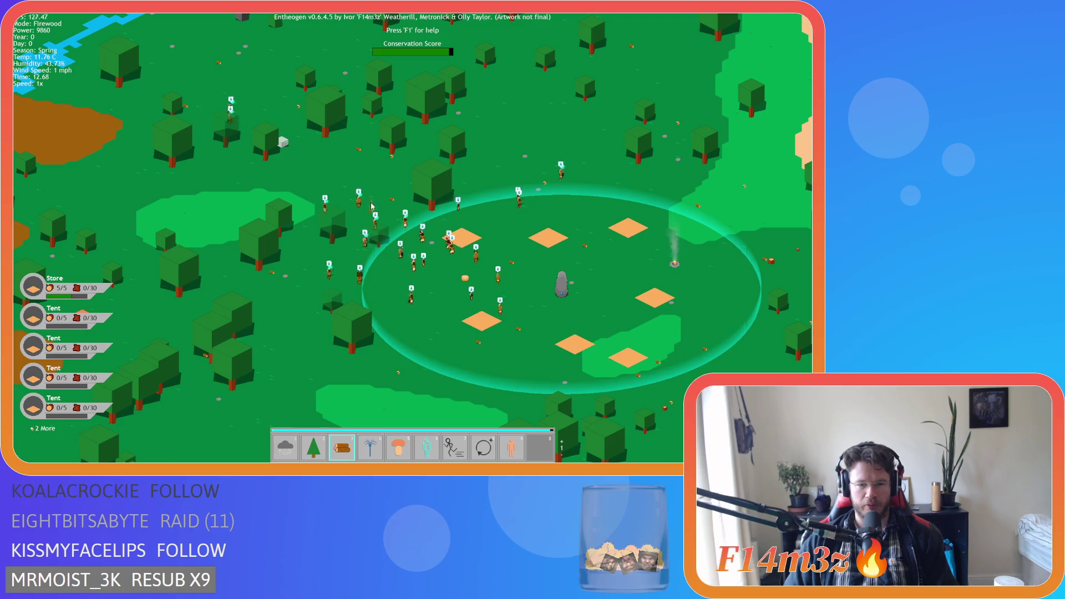
# Switch hotbar page, try Water and Fire while panning toward the river, then quit the game.
pyautogui.press('Tab')
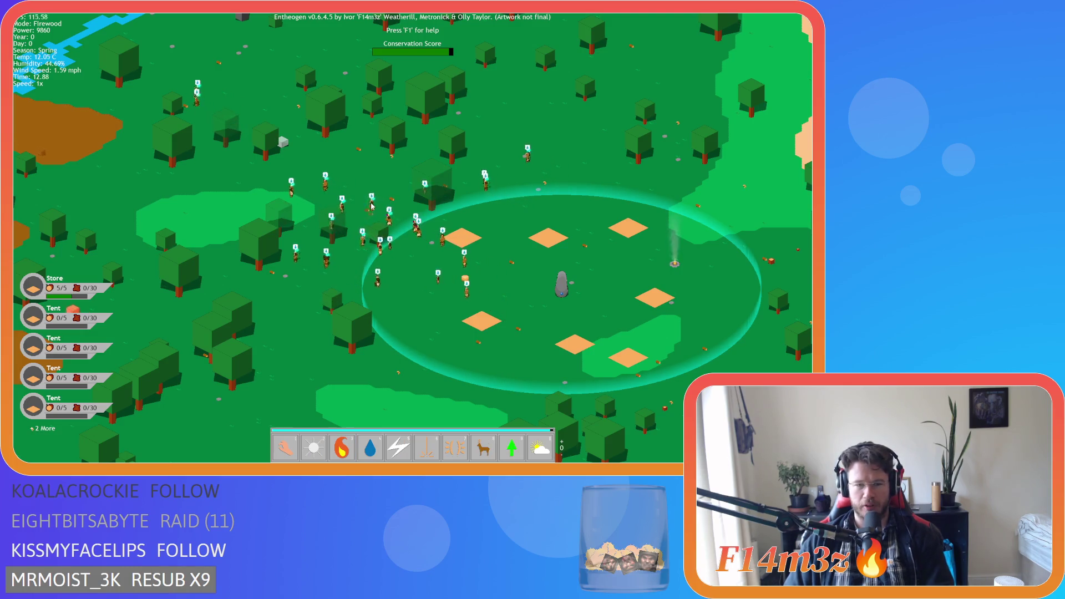
pyautogui.press('4')
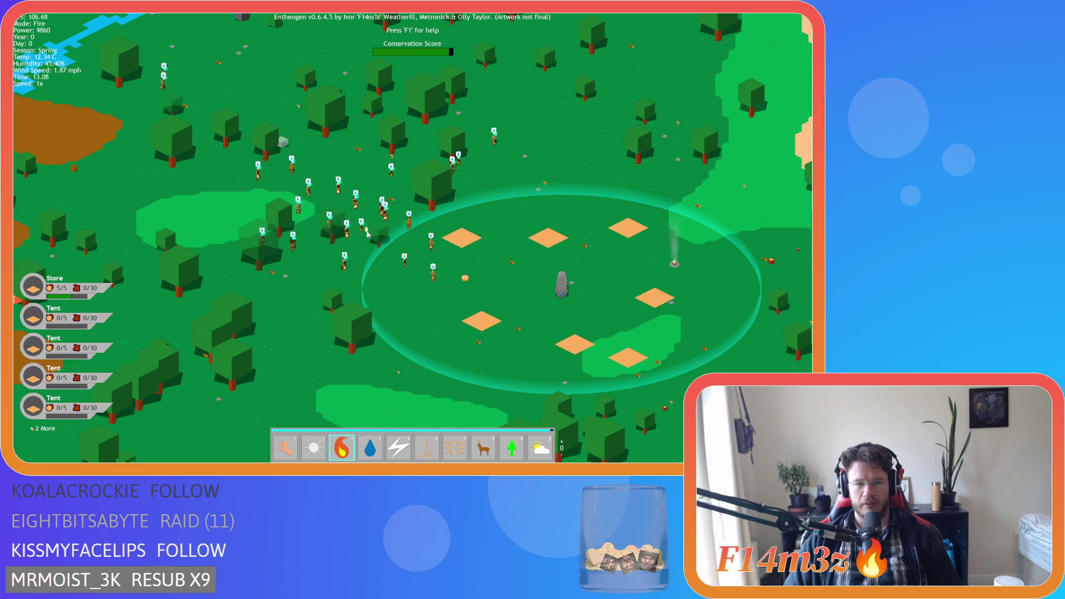
pyautogui.scroll(5, 368, 230)
pyautogui.press('3')
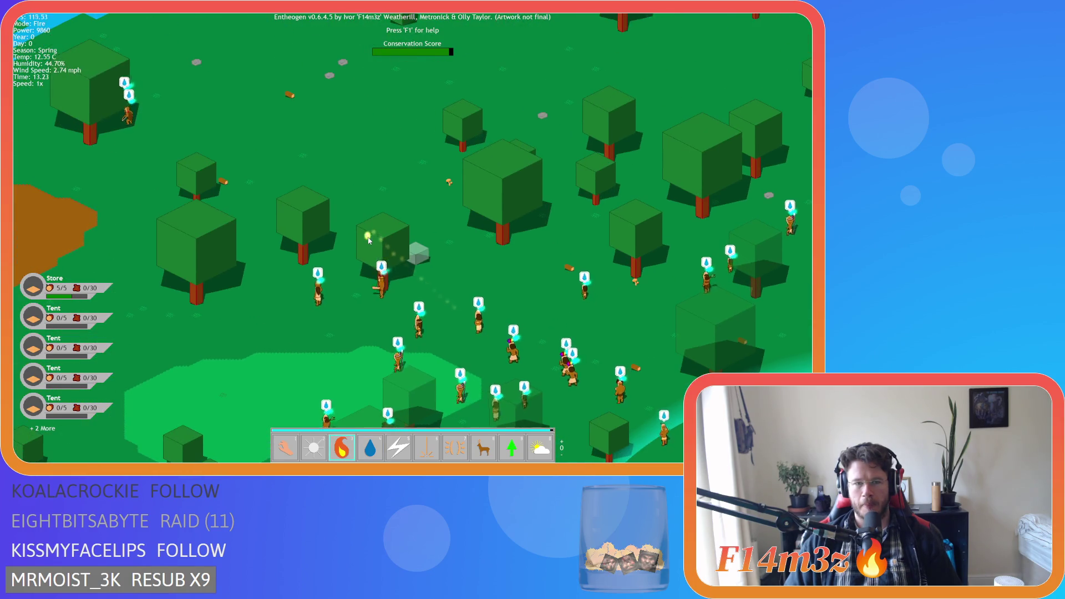
pyautogui.scroll(-5, 367, 238)
pyautogui.press('w')
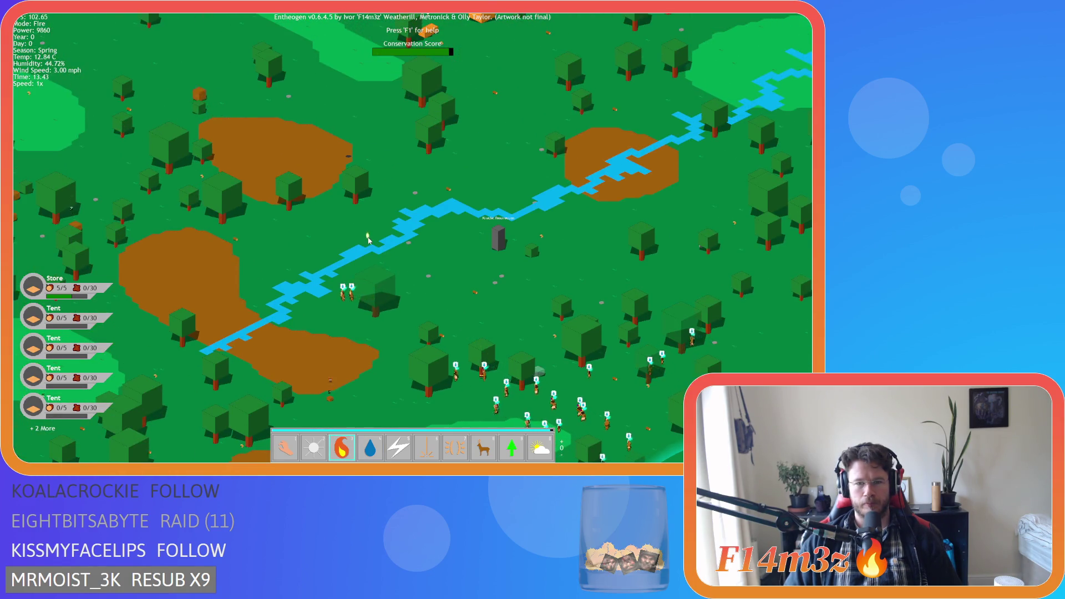
pyautogui.press('a')
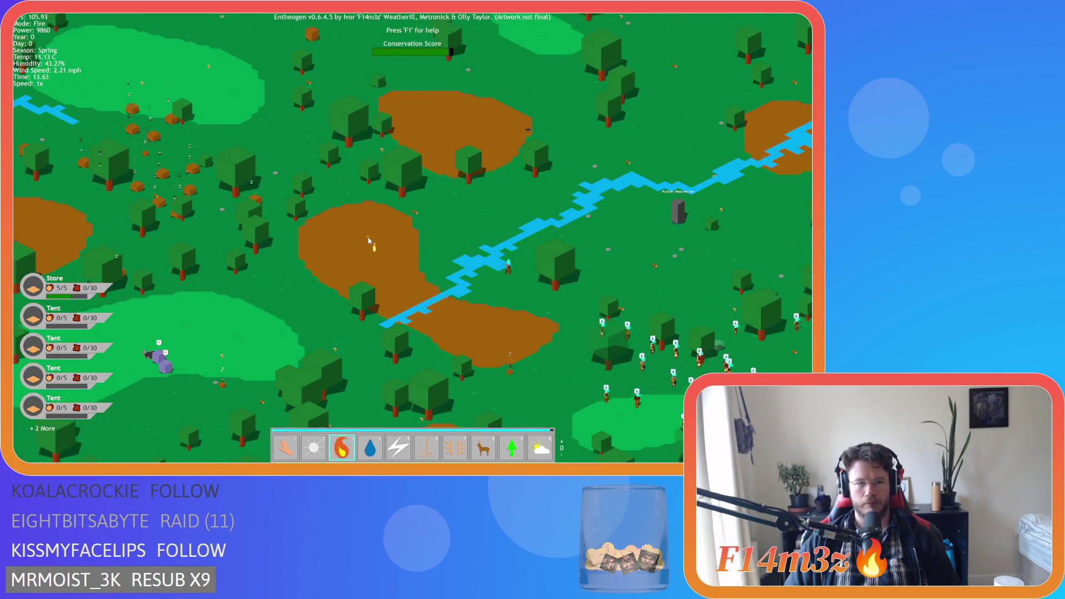
pyautogui.scroll(-5, 369, 239)
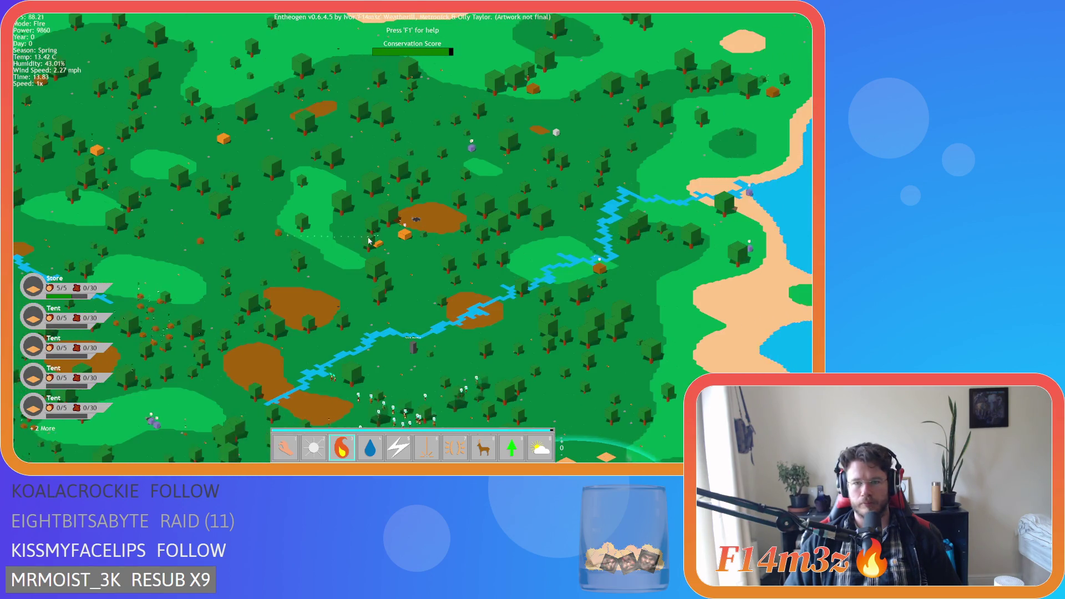
pyautogui.press('s')
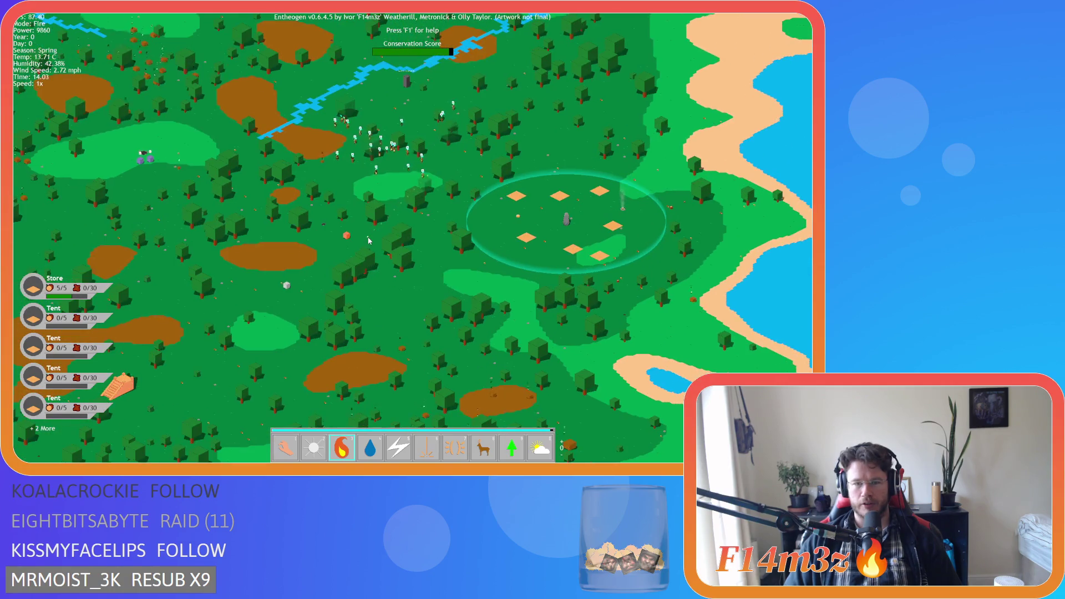
pyautogui.scroll(5, 369, 240)
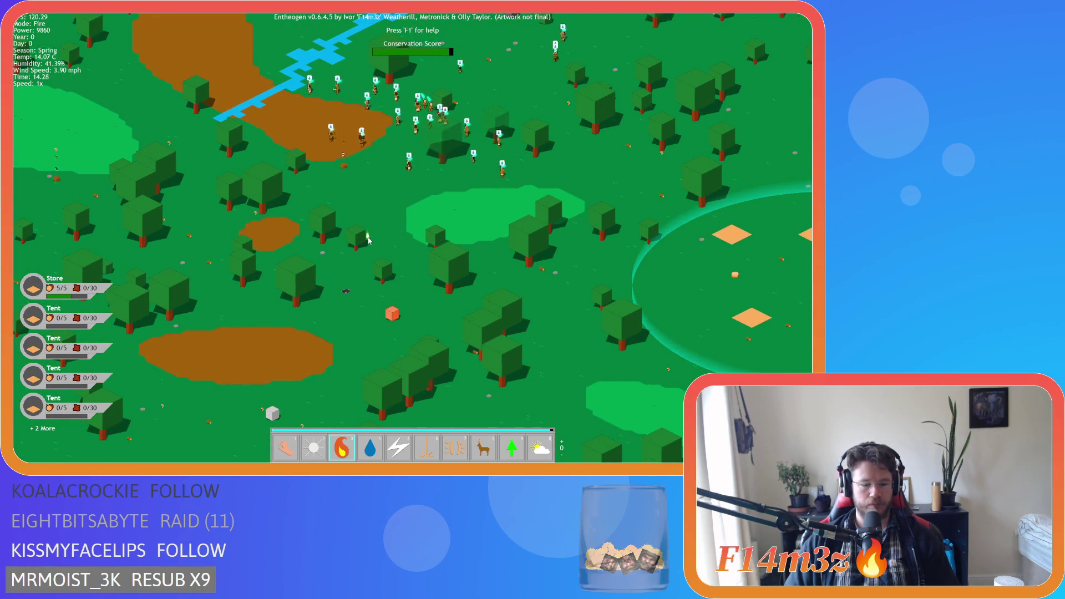
pyautogui.press('Escape')
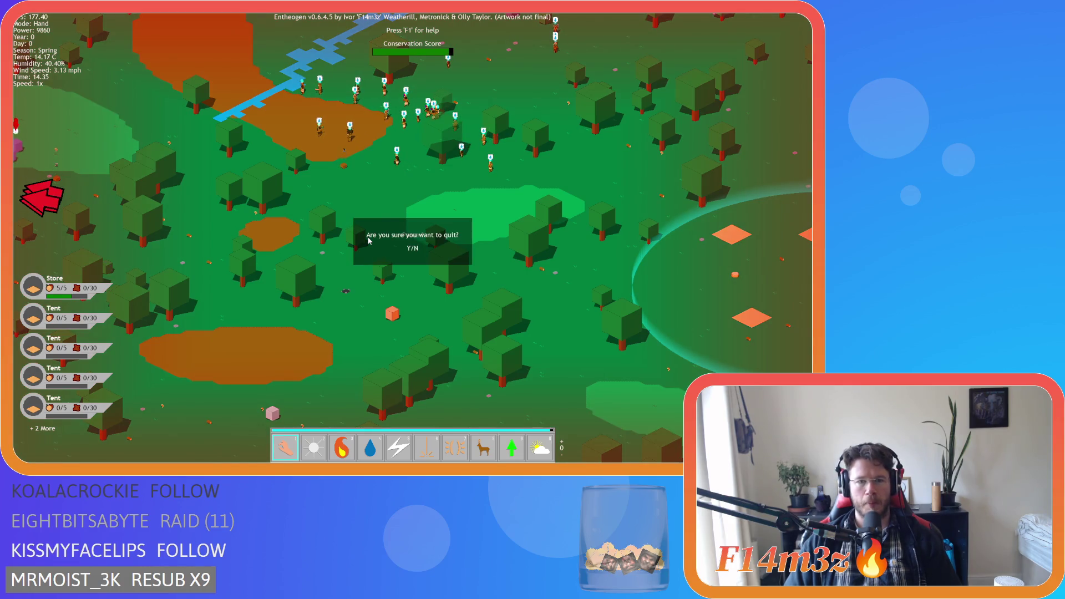
pyautogui.press('y')
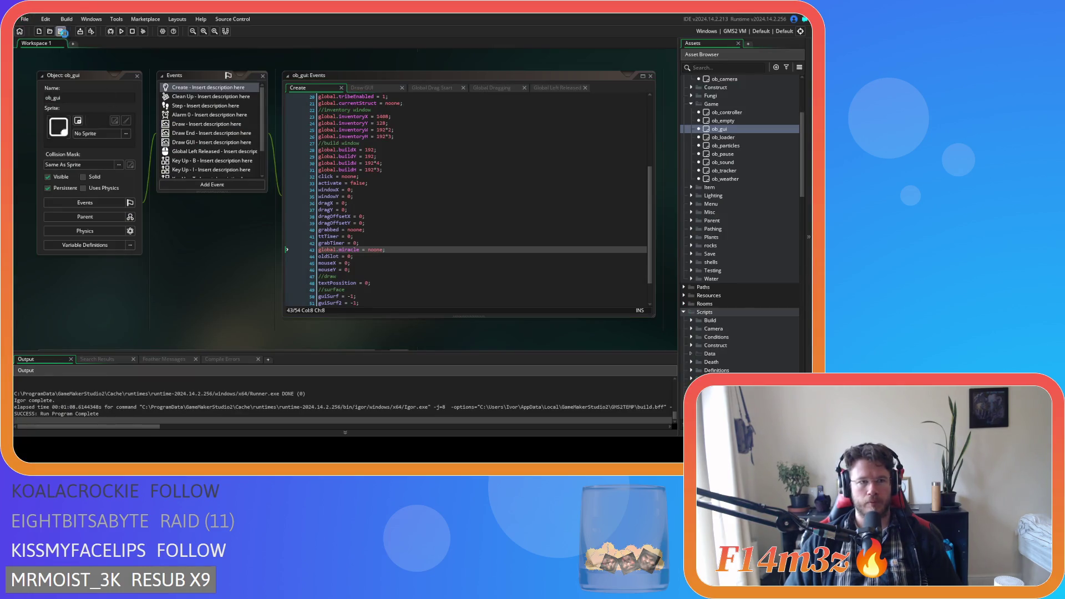
pyautogui.click(435, 246)
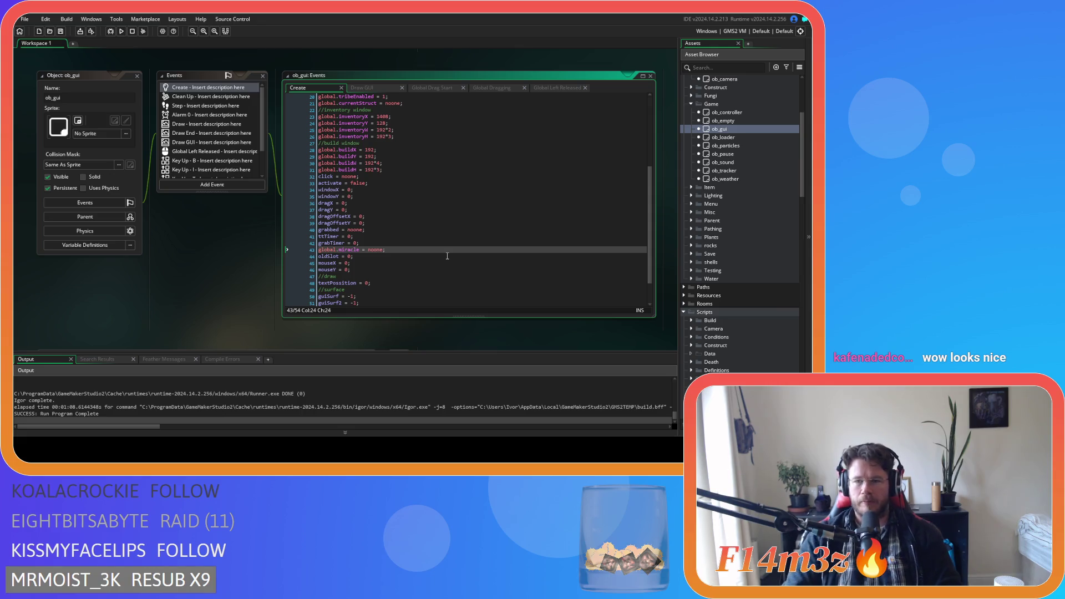
pyautogui.click(467, 230)
pyautogui.click(424, 255)
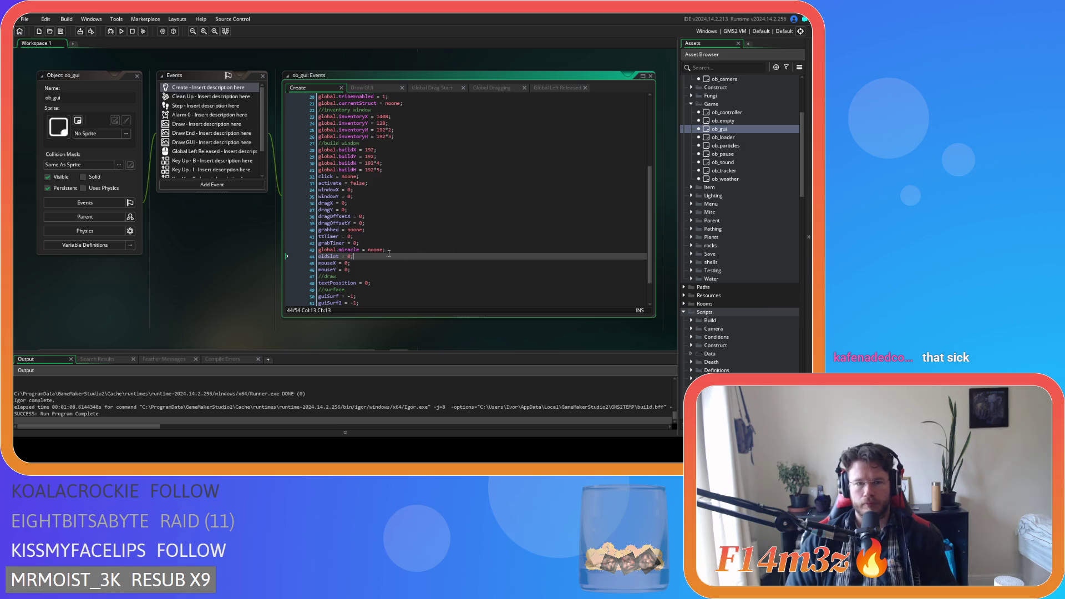
pyautogui.click(415, 251)
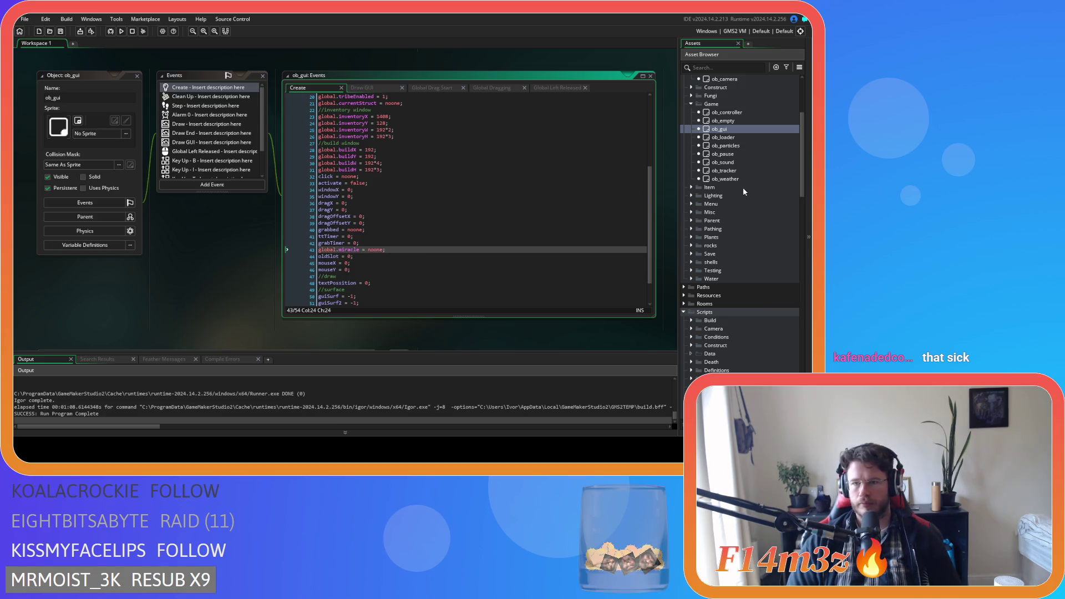
pyautogui.scroll(1, 738, 191)
pyautogui.moveTo(360, 250); pyautogui.dragTo(309, 252)
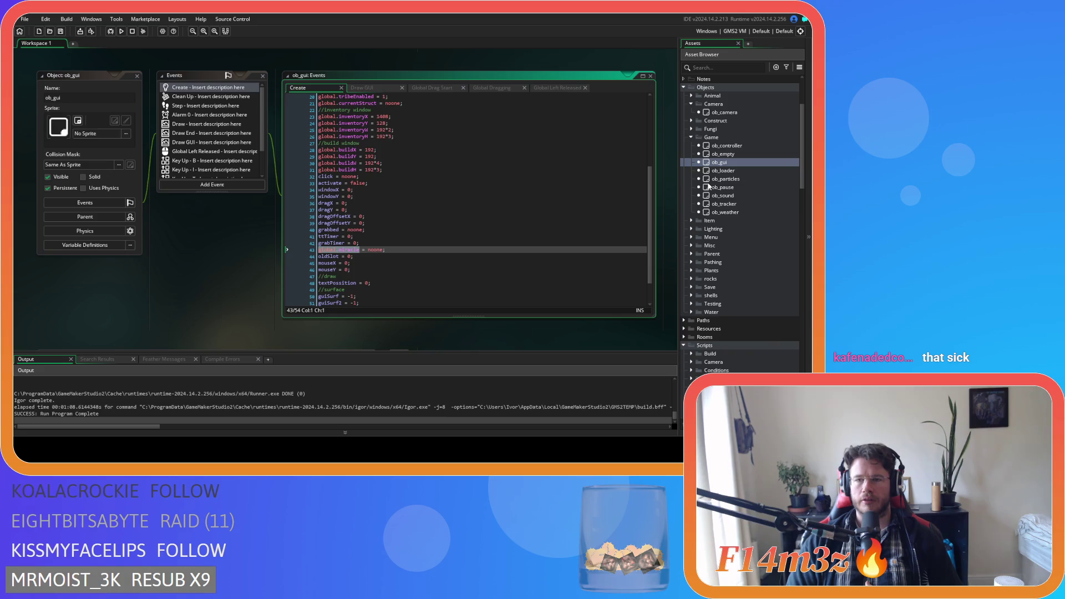
pyautogui.scroll(-6, 688, 316)
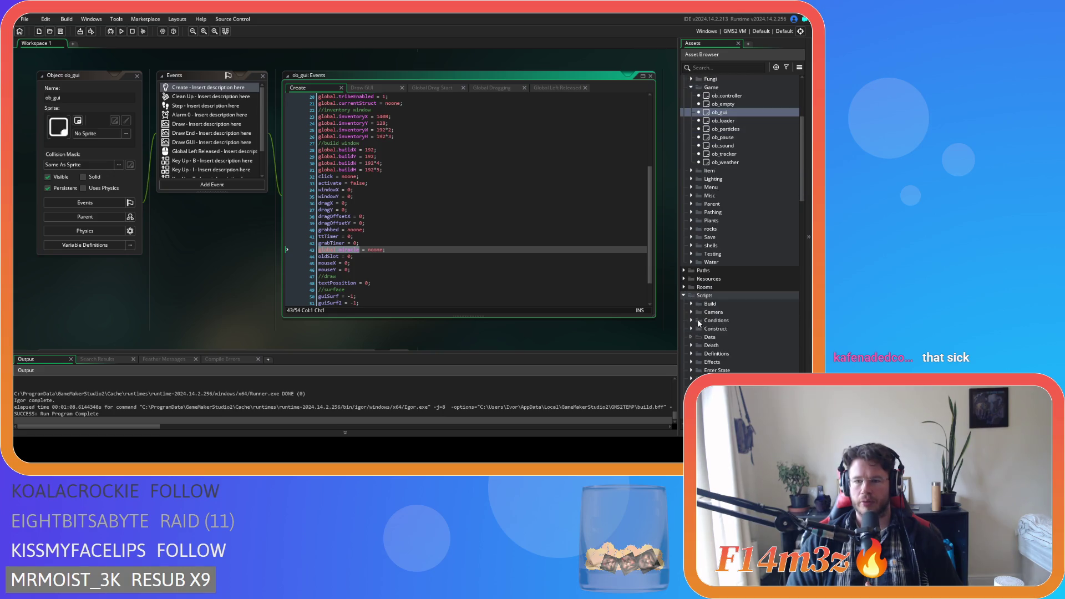
pyautogui.scroll(-3, 698, 323)
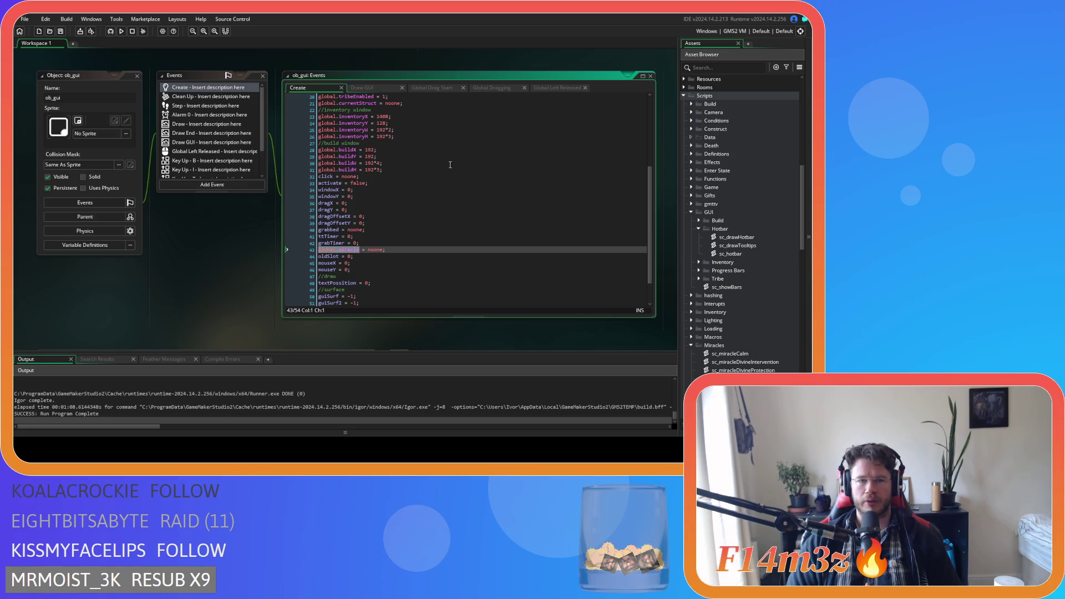
pyautogui.scroll(10, 730, 280)
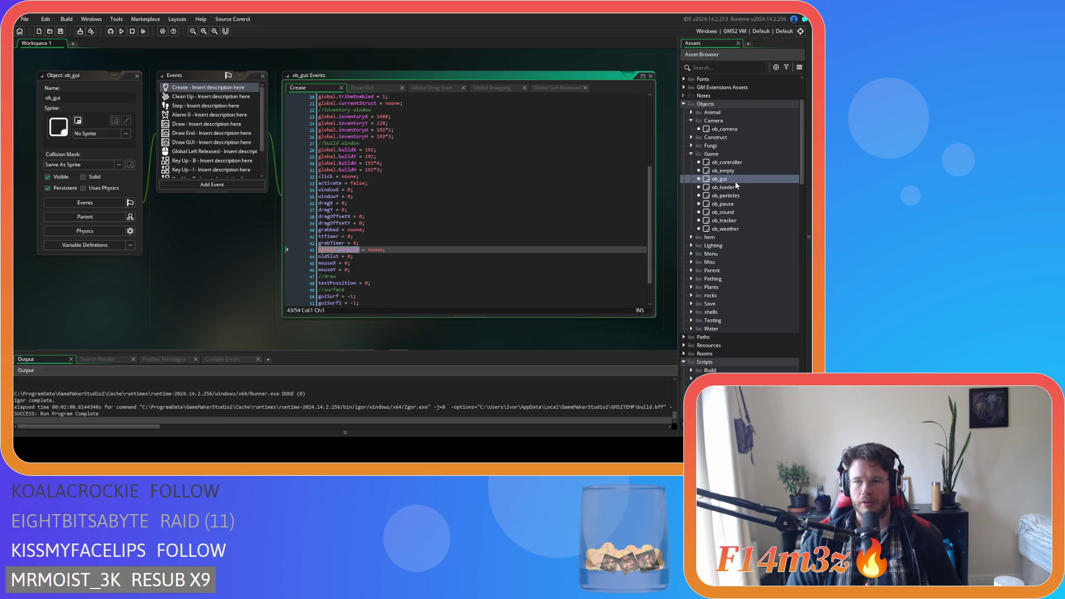
# Wrap ob_gui's Step-event for loop in if (global.miracle==noone){ }, indented, and save.
pyautogui.doubleClick(739, 179)
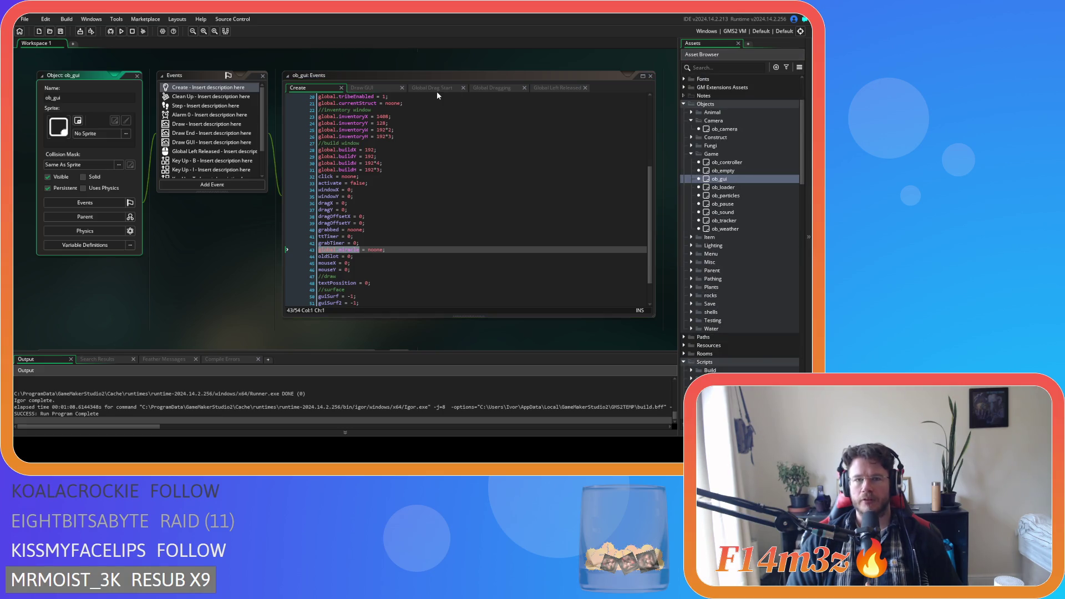
pyautogui.doubleClick(167, 105)
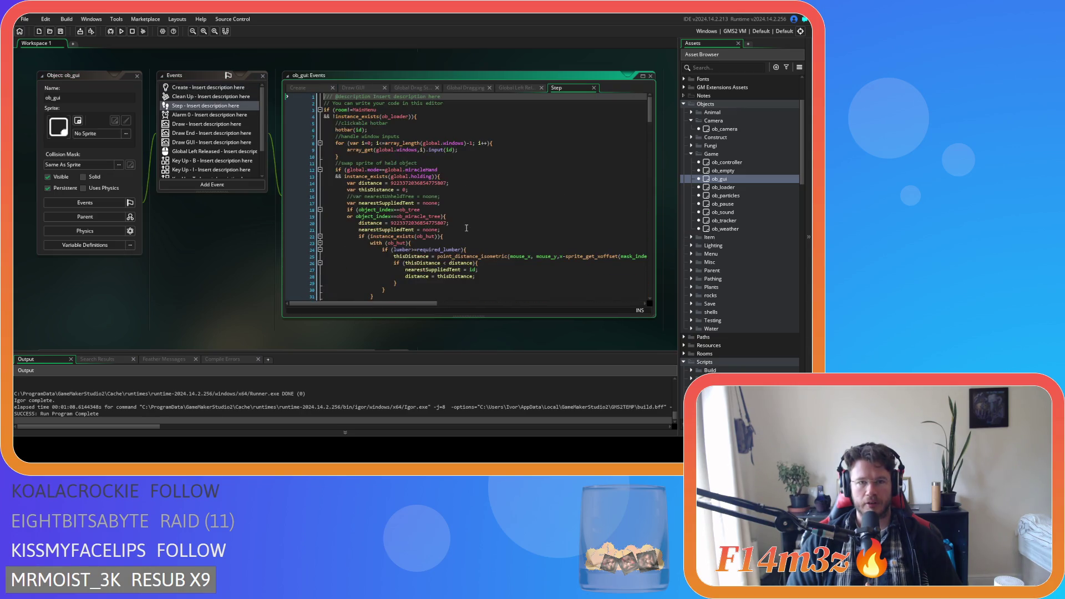
pyautogui.click(407, 137)
pyautogui.press('Return')
pyautogui.write('if (global.miracle==noone)')
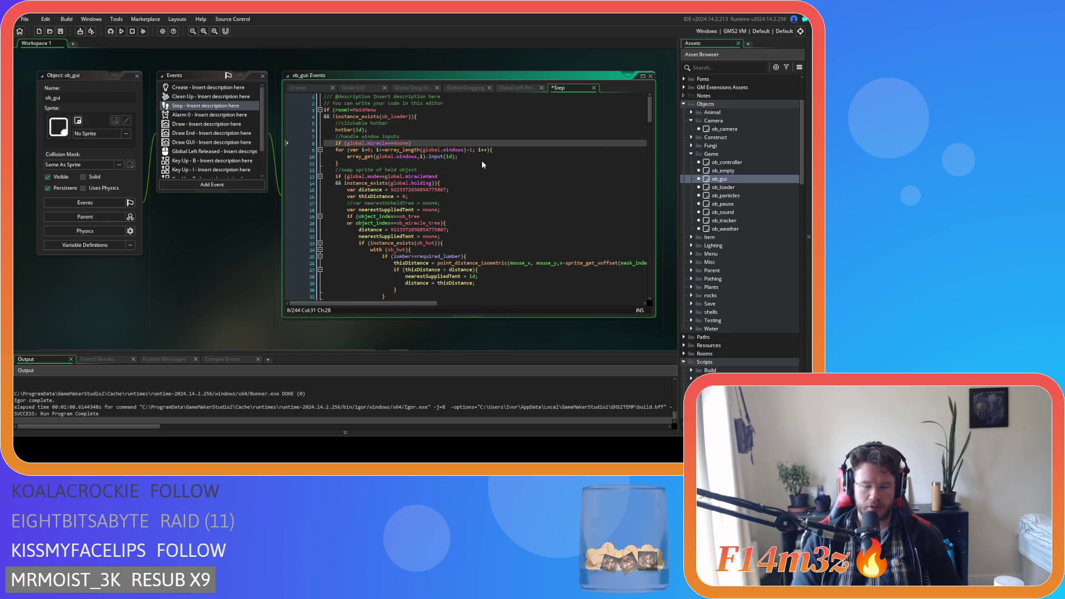
pyautogui.write('{')
pyautogui.moveTo(347, 166); pyautogui.dragTo(307, 149)
pyautogui.press('Tab')
pyautogui.click(385, 162)
pyautogui.press('Return')
pyautogui.write('}')
pyautogui.hotkey('ctrl', 's')
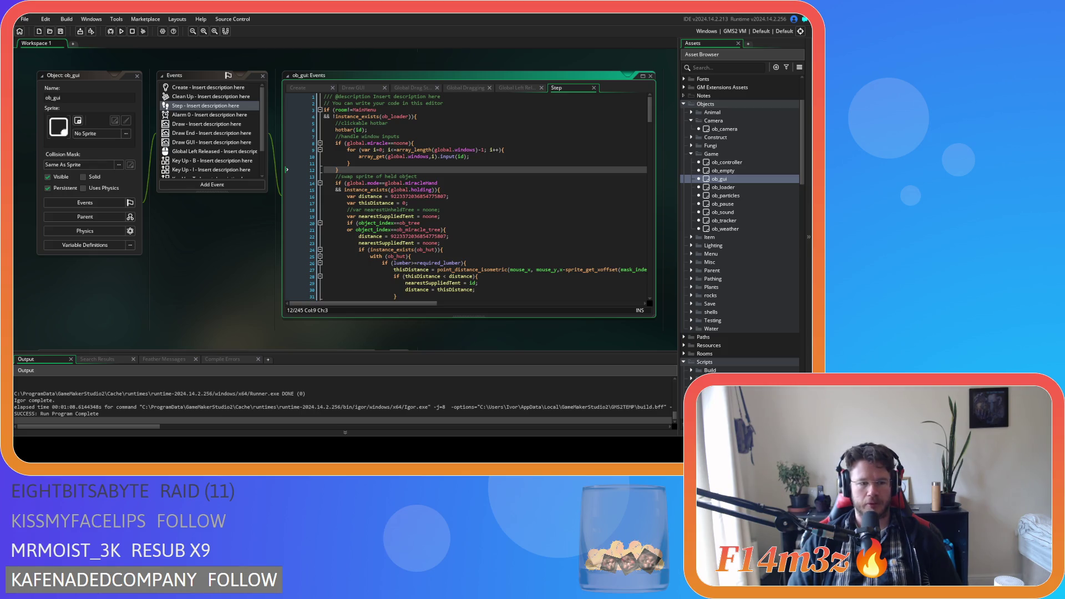
pyautogui.click(440, 167)
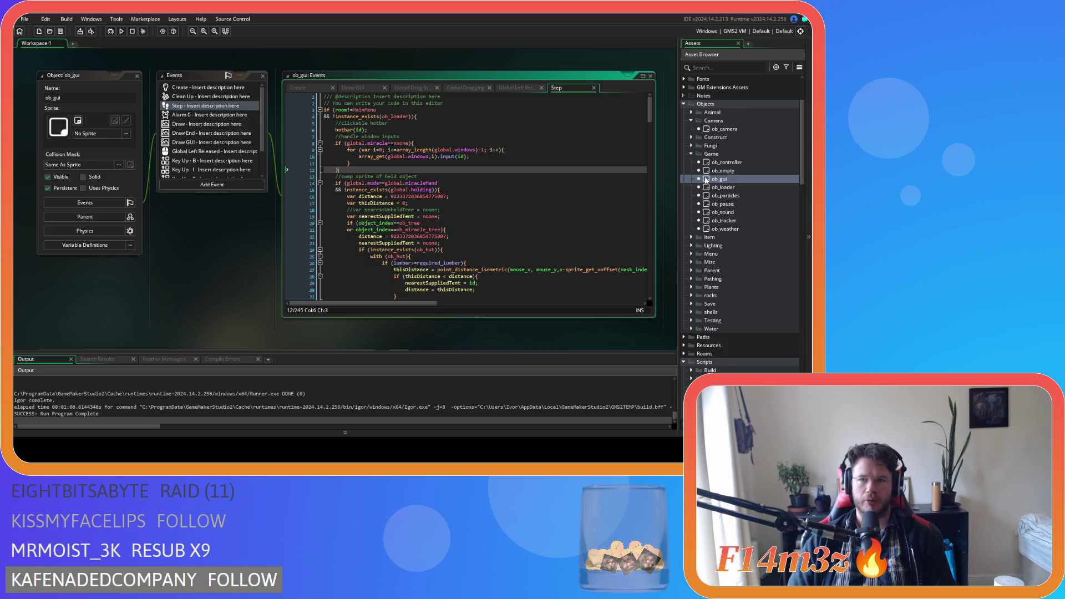
# Find and open the sc_hotbar script in the Asset Browser.
pyautogui.click(728, 129)
pyautogui.press('Down')
pyautogui.press('Down')
pyautogui.press('Down')
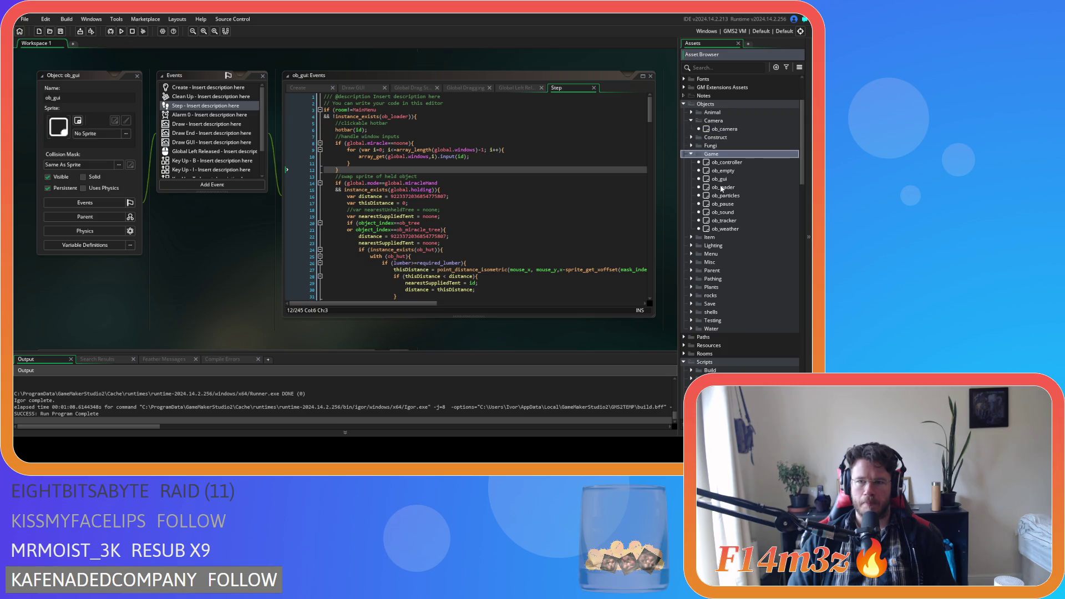
pyautogui.scroll(-7, 725, 198)
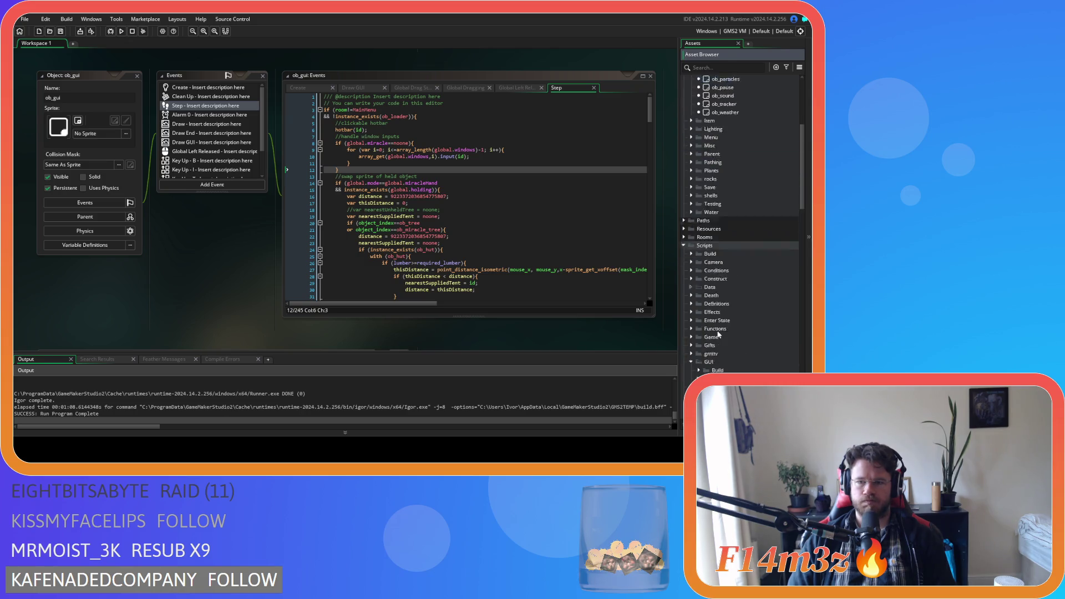
pyautogui.doubleClick(739, 339)
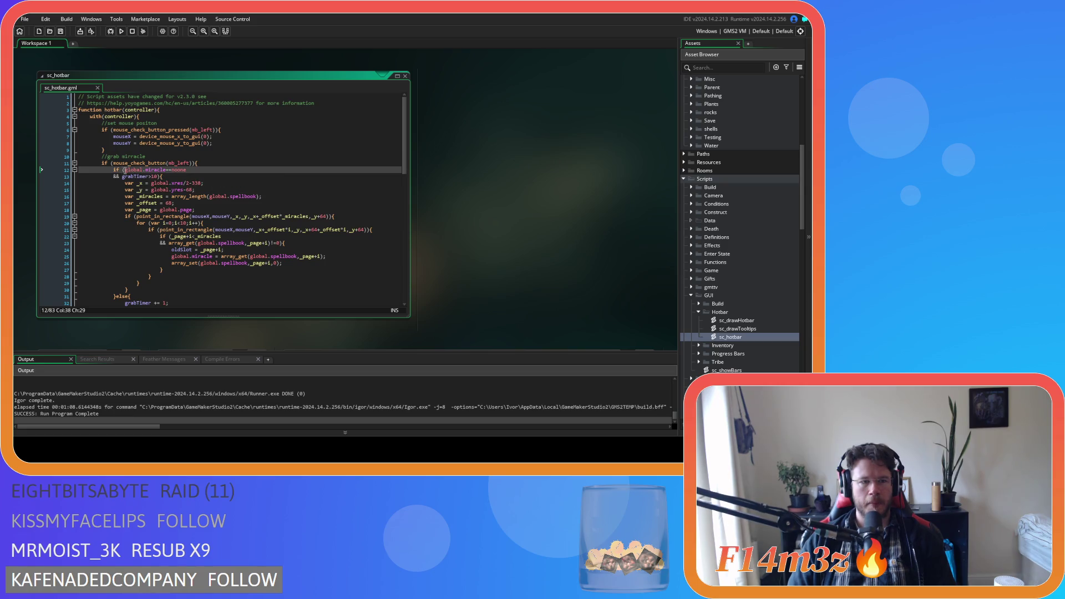
# Prepend global.holding==noone && to the grab-miracle condition and rebuild the game.
pyautogui.press('Return')
pyautogui.write('&&')
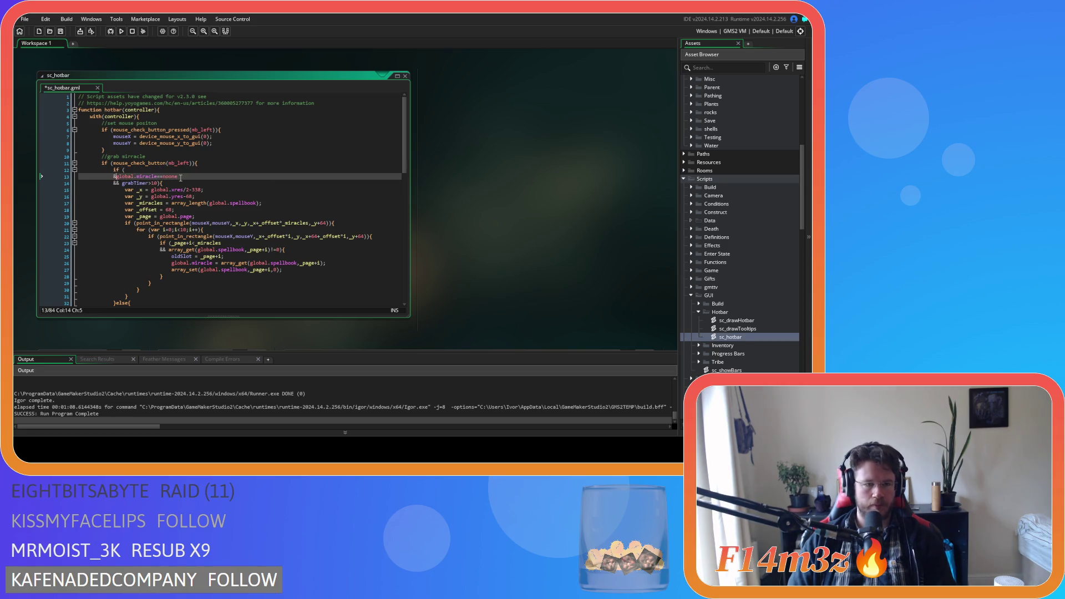
pyautogui.click(150, 170)
pyautogui.write('glob')
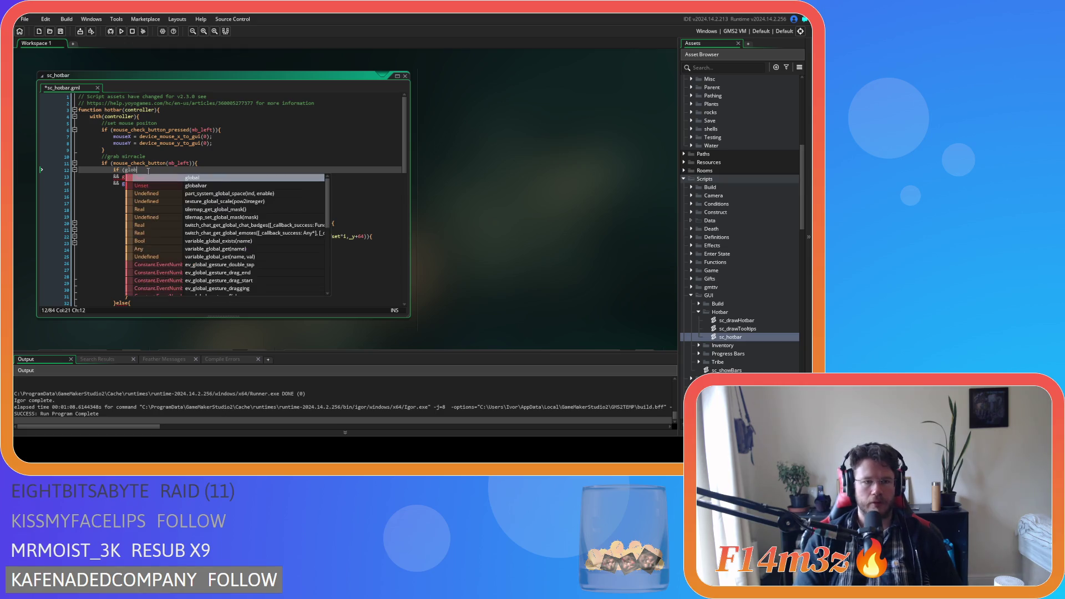
pyautogui.write('al.hol')
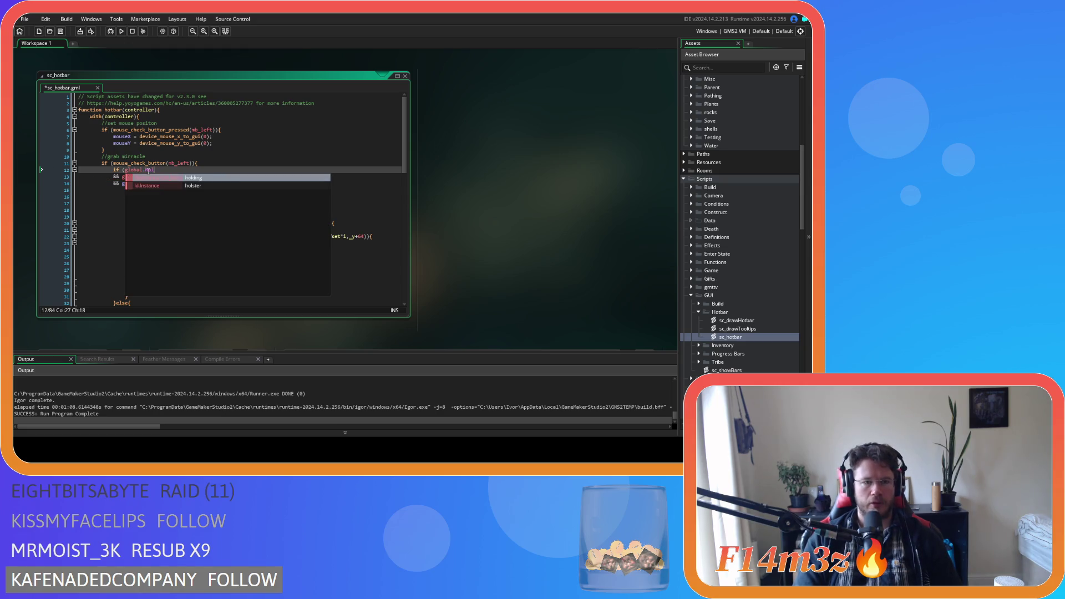
pyautogui.press('Return')
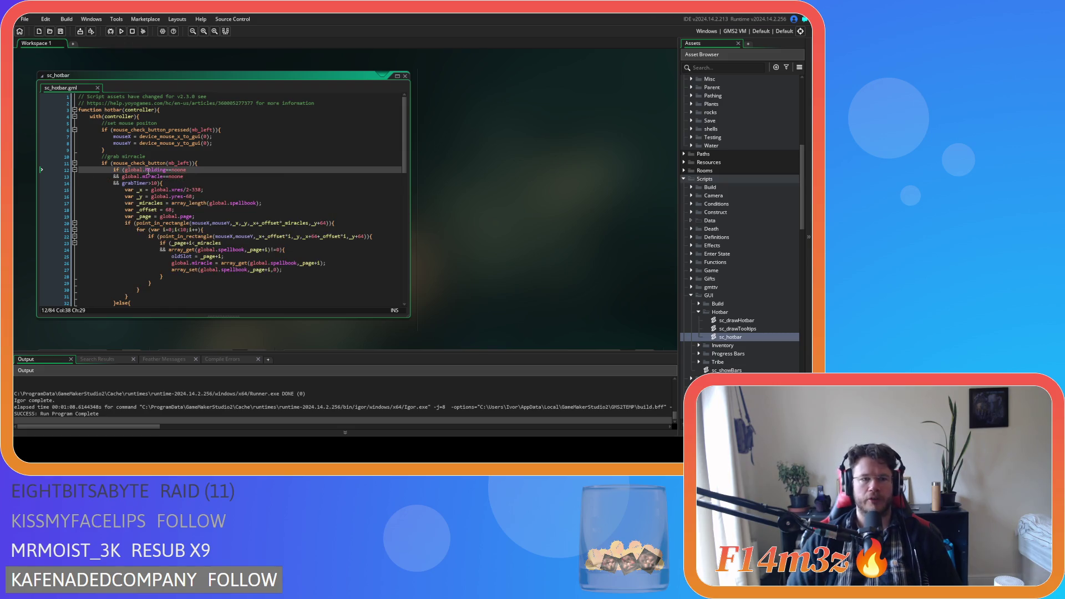
pyautogui.press('F5')
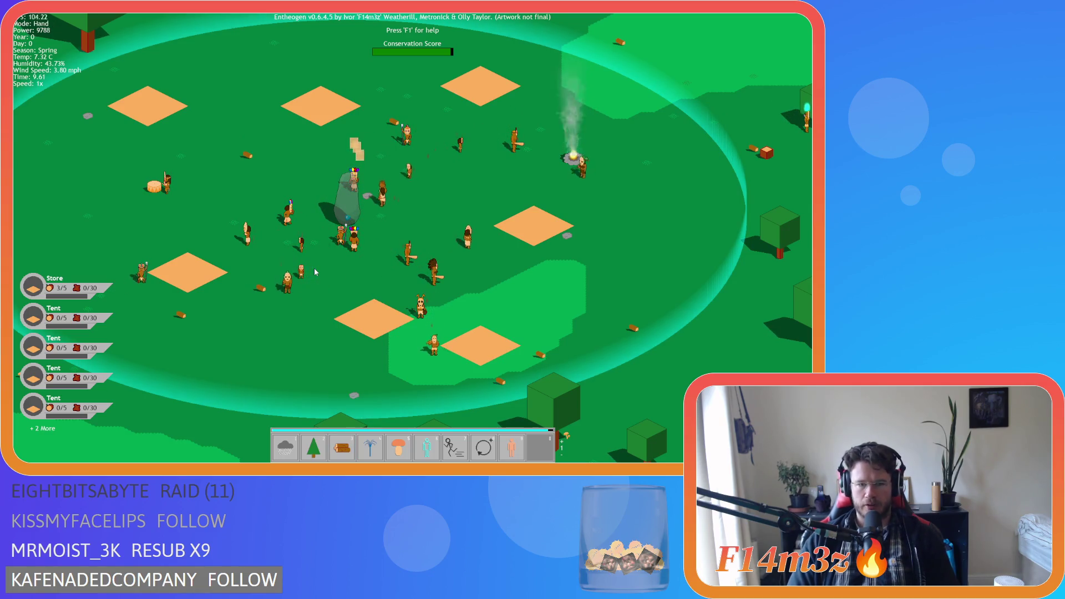
# Switch to Hand mode and pick up the villager standing by the tree.
pyautogui.press('Tab')
pyautogui.press('Up')
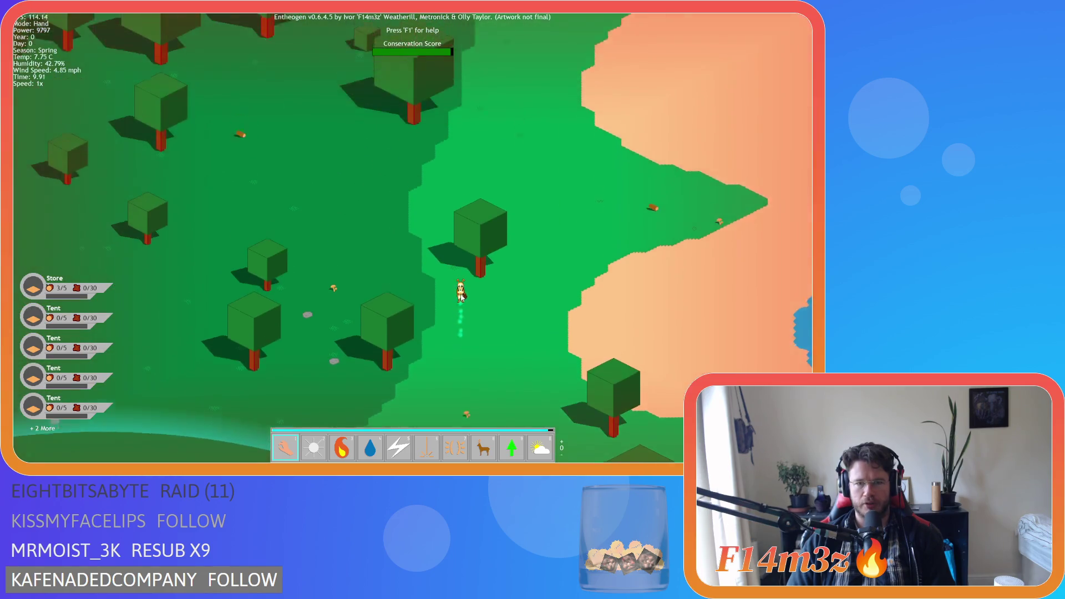
pyautogui.scroll(3, 463, 296)
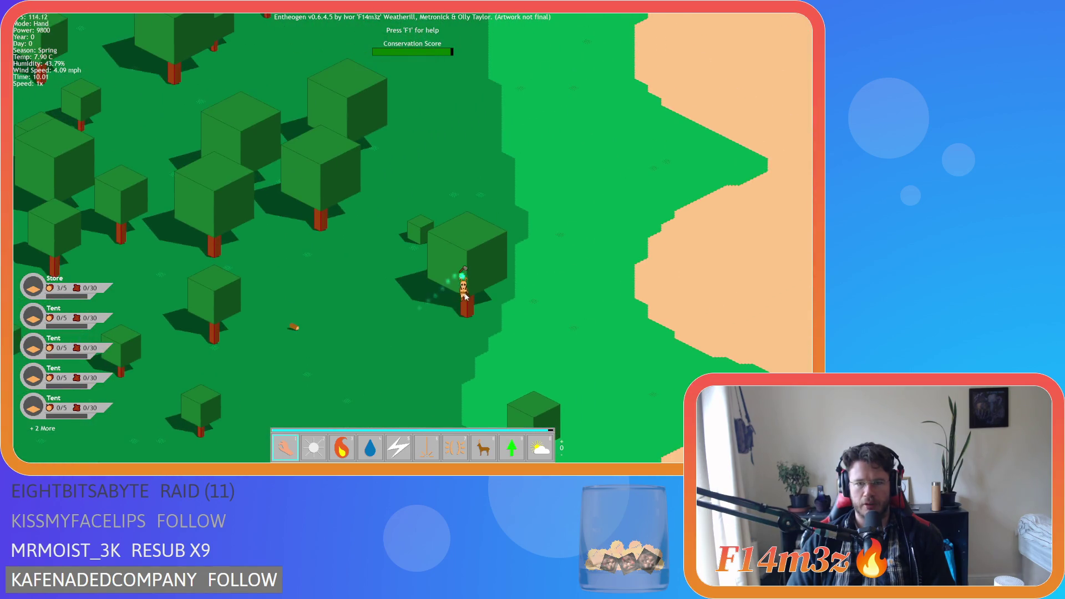
pyautogui.click(467, 311)
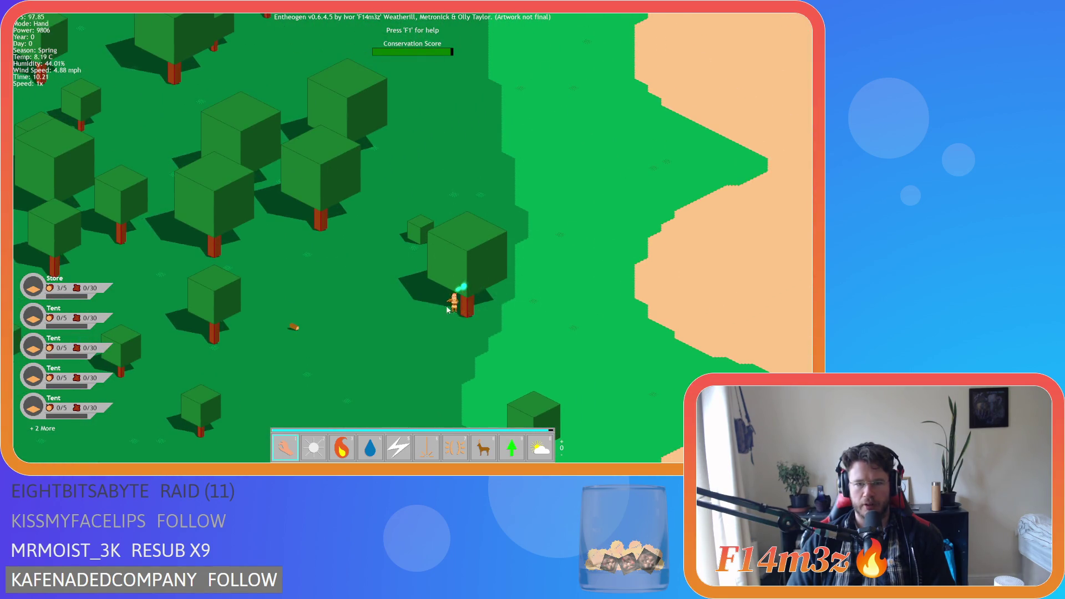
# Carry the villager north across the map, grab the villager by the bush, and zoom out.
pyautogui.press('Up')
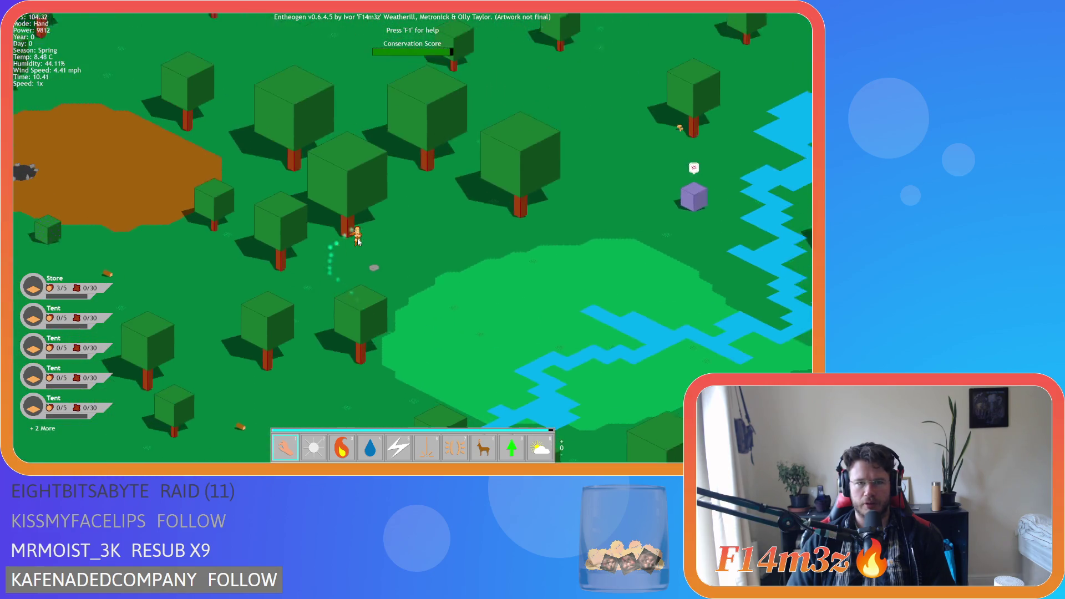
pyautogui.press('Up')
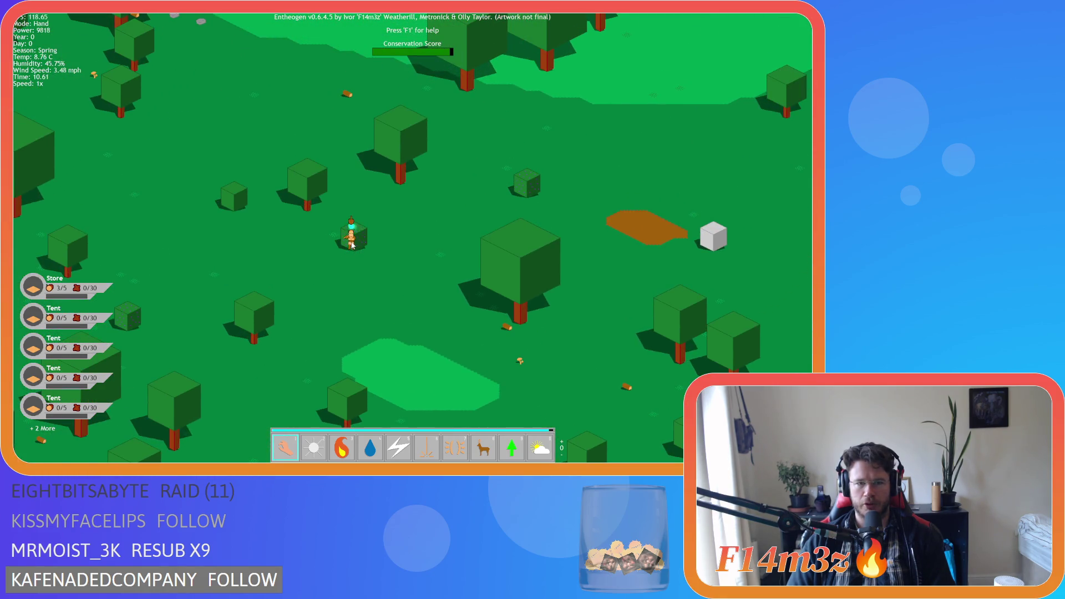
pyautogui.press('Down')
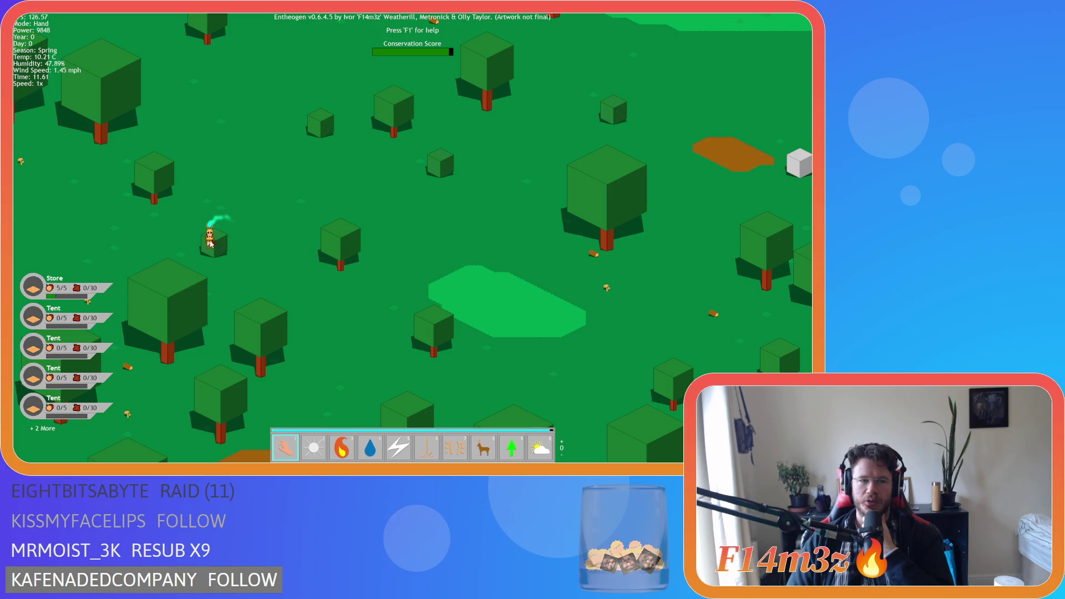
pyautogui.moveTo(238, 254)
pyautogui.mouseDown()
pyautogui.moveTo(247, 265)
pyautogui.moveTo(382, 288)
pyautogui.moveTo(377, 194)
pyautogui.moveTo(386, 249)
pyautogui.mouseUp()
pyautogui.scroll(-3, 373, 211)
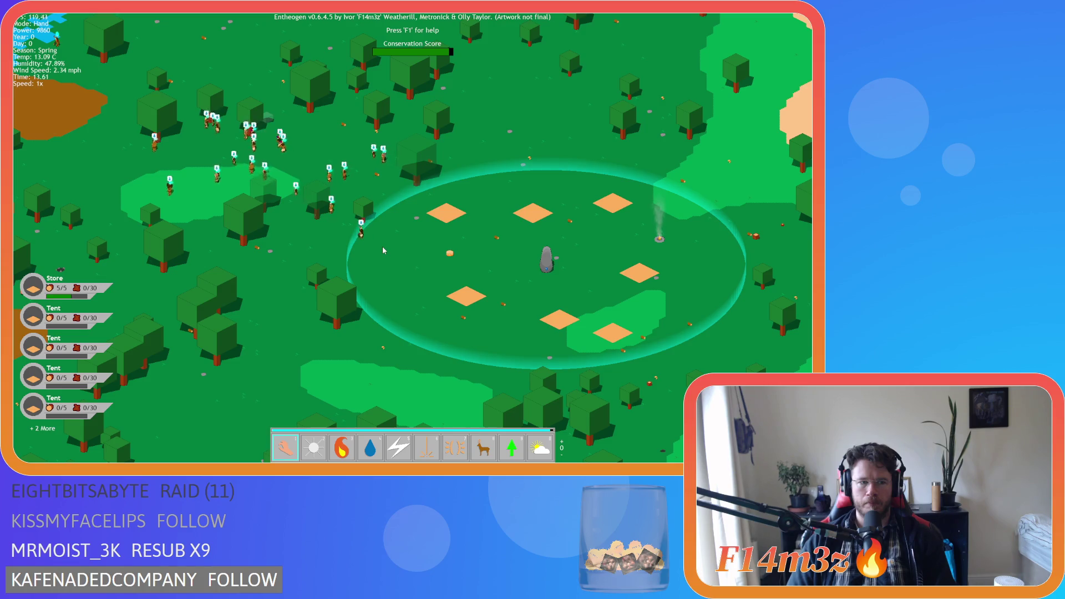
# Pan toward the stone circle and drop the carried villager near the red cube.
pyautogui.press('w')
pyautogui.press('a')
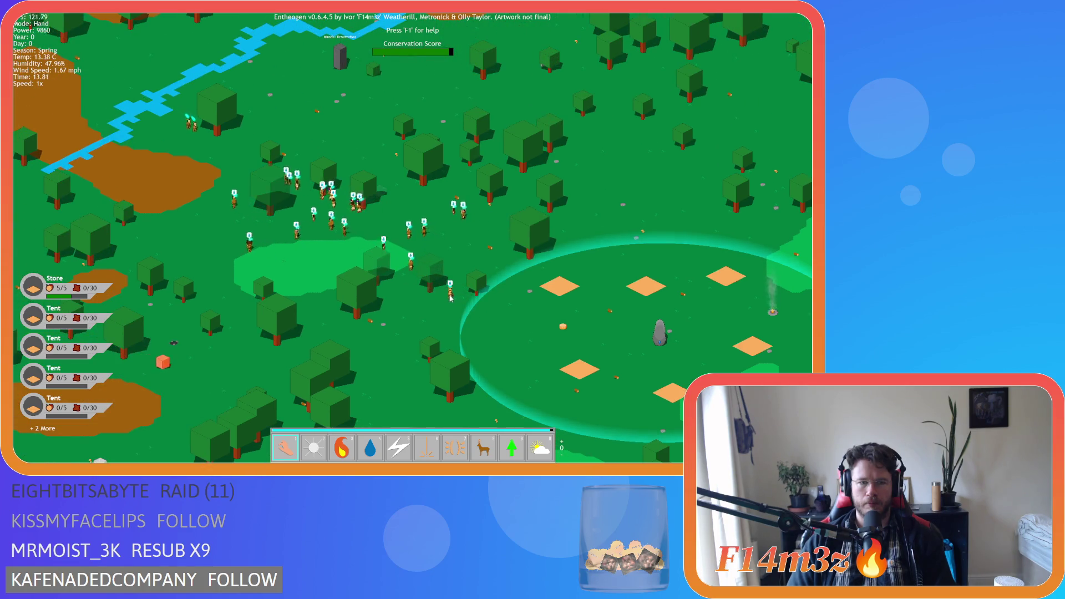
pyautogui.press('a')
pyautogui.press('s')
pyautogui.scroll(5, 414, 313)
pyautogui.click(259, 204)
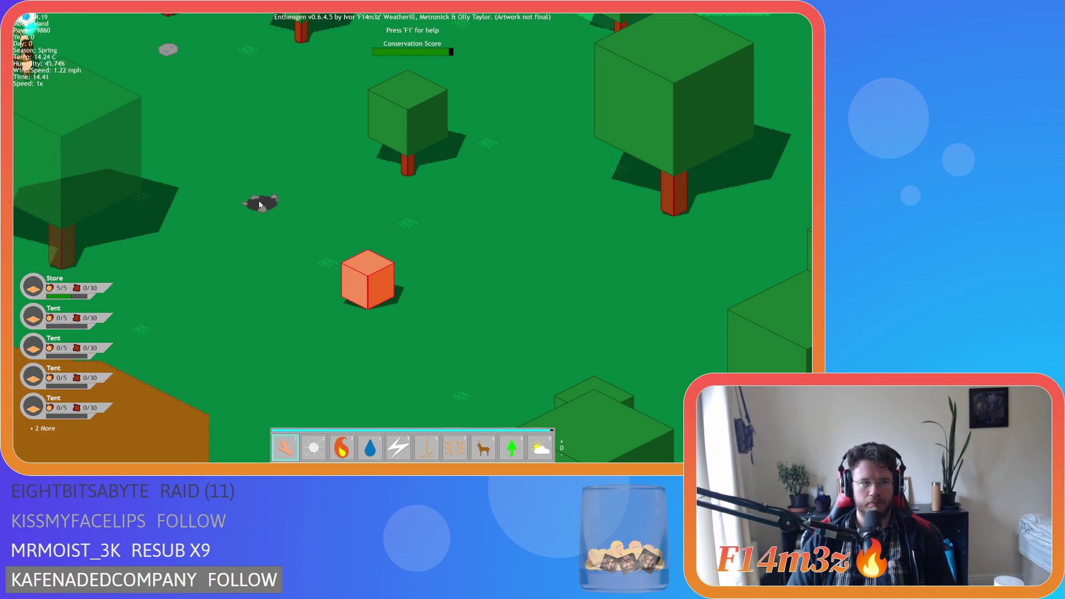
# Bring up the quit prompt, decline with N, and look around the settlement circle.
pyautogui.press('Escape')
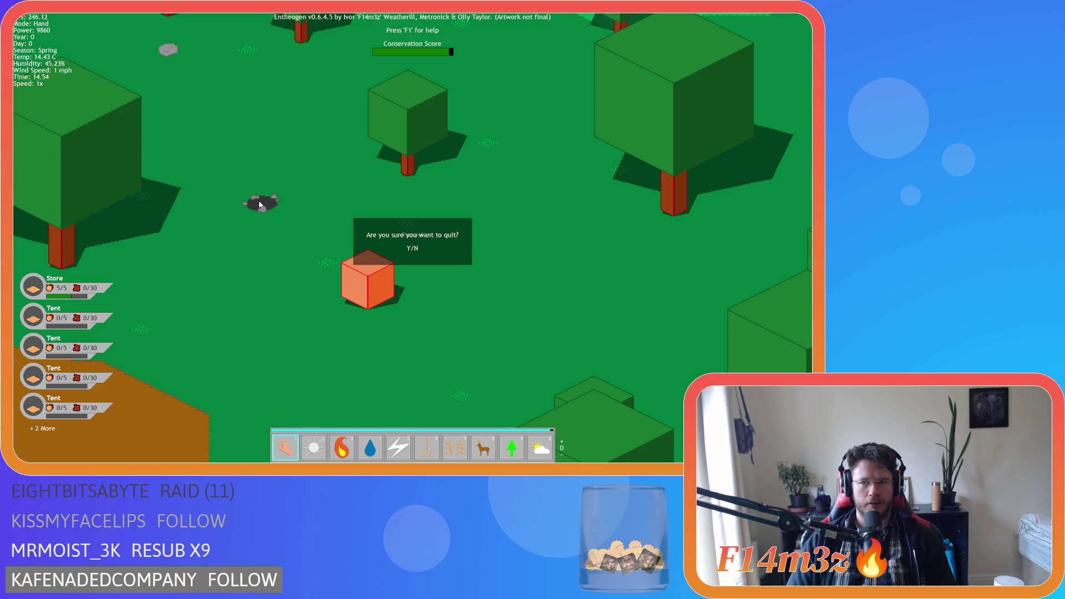
pyautogui.press('n')
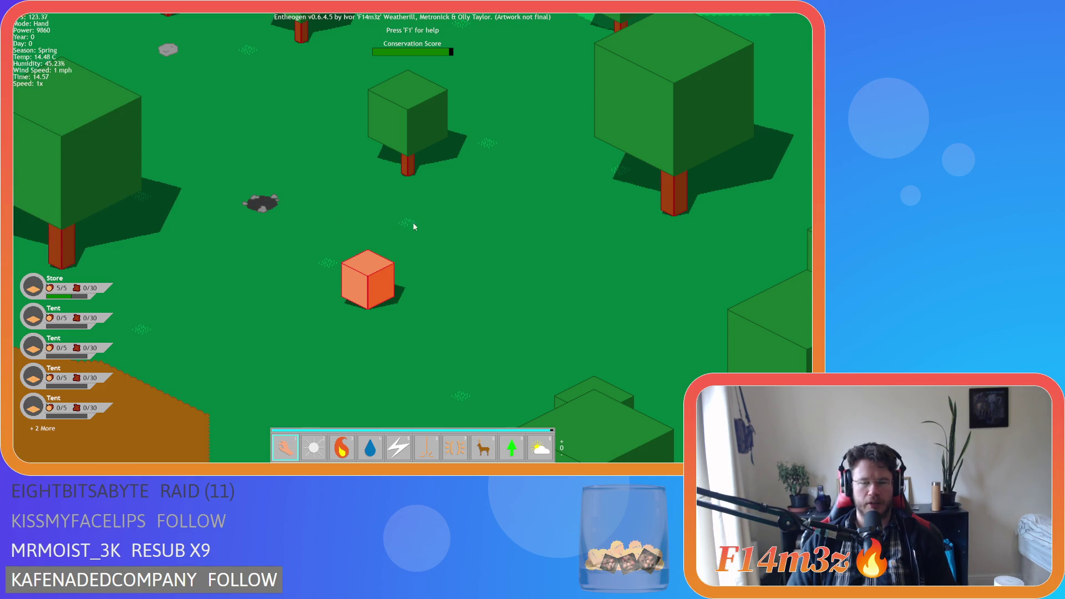
pyautogui.press('w')
pyautogui.scroll(-10, 536, 283)
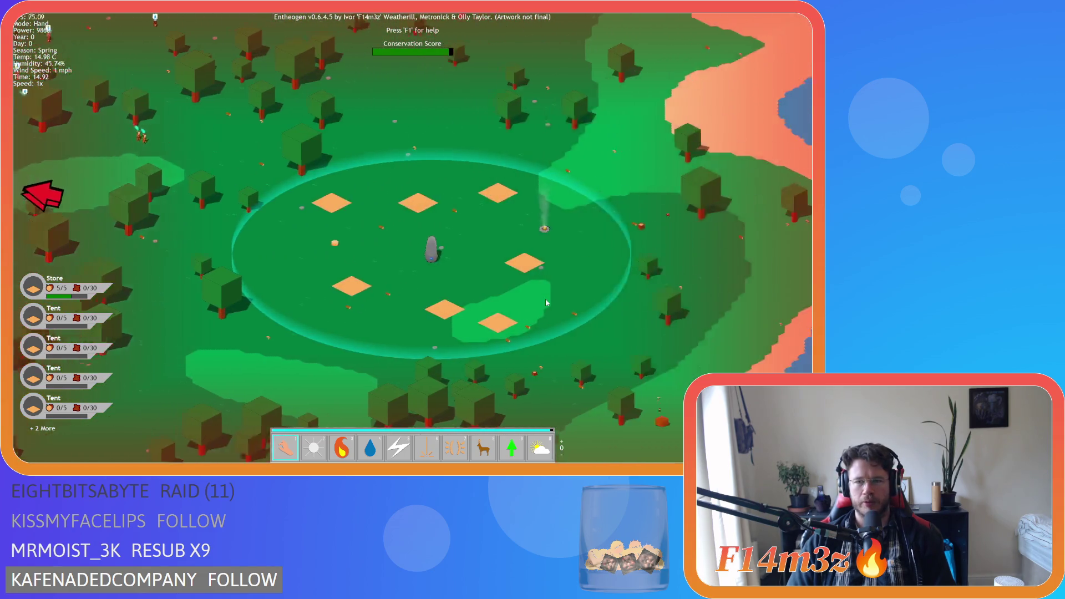
pyautogui.scroll(5, 545, 299)
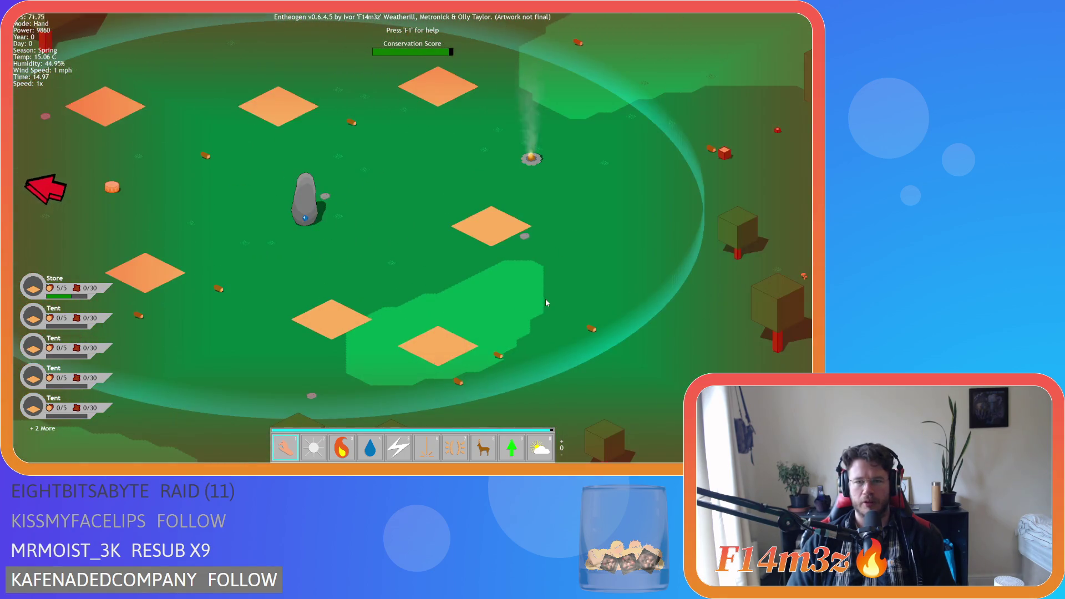
pyautogui.press('a')
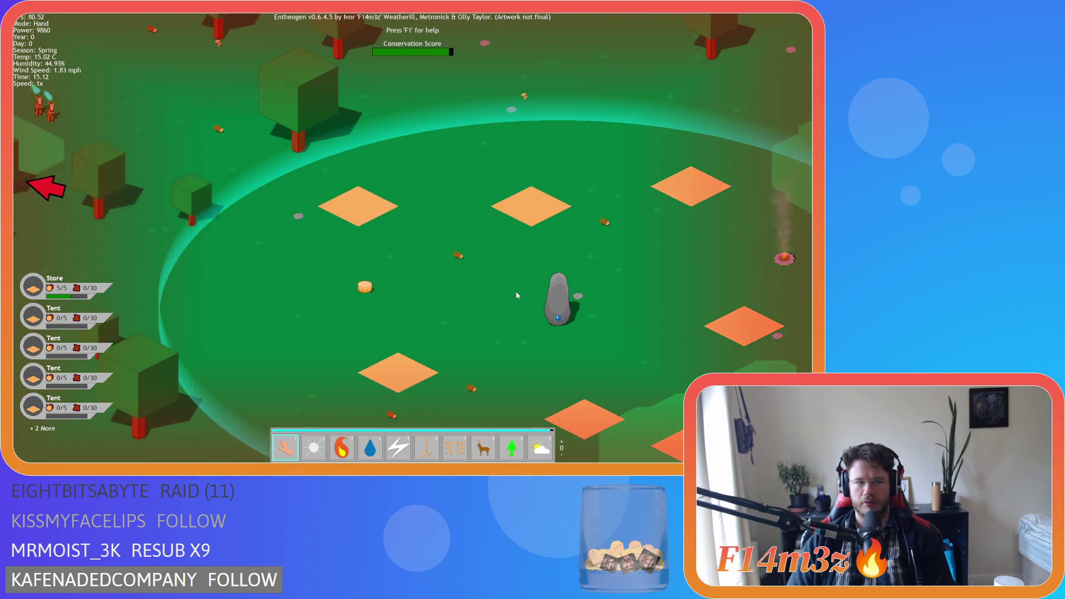
pyautogui.scroll(-5, 516, 295)
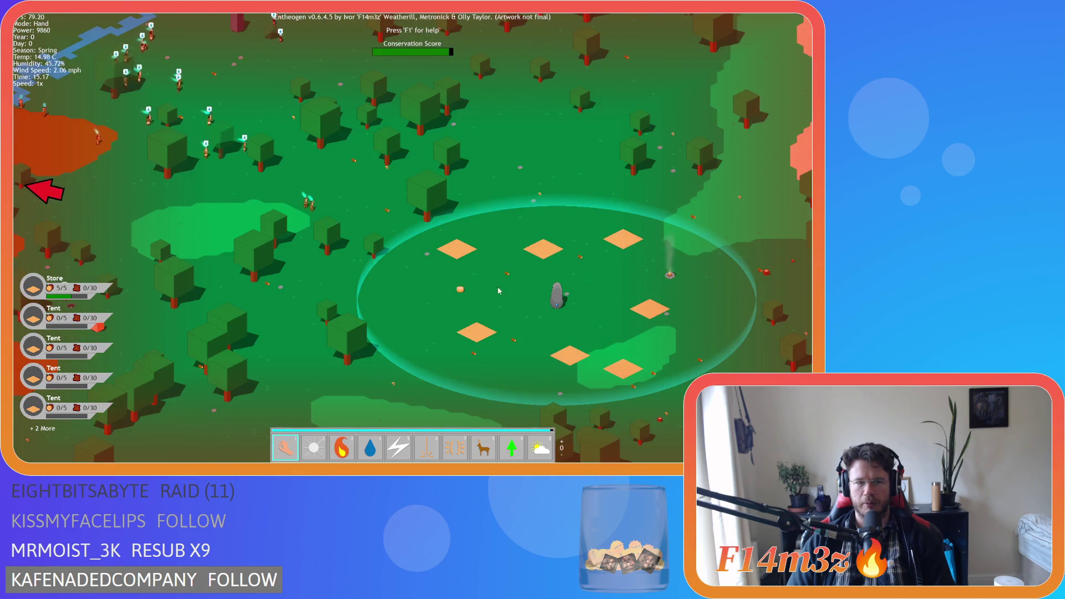
pyautogui.scroll(5, 315, 240)
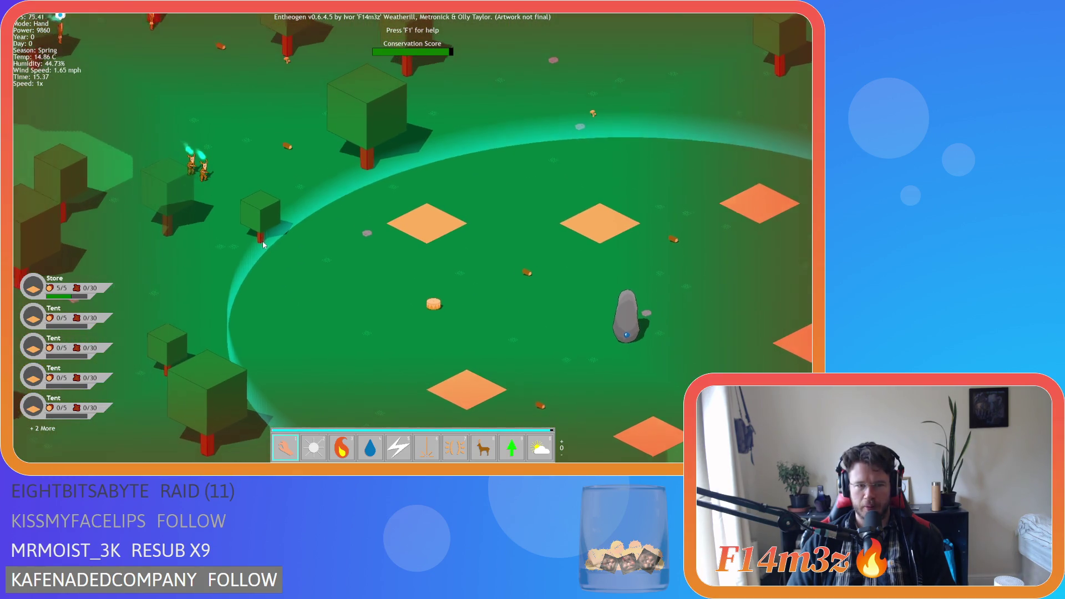
pyautogui.press('a')
# Zoom out over the land right of the settlement and raise the quit prompt again.
pyautogui.press('d')
pyautogui.press('s')
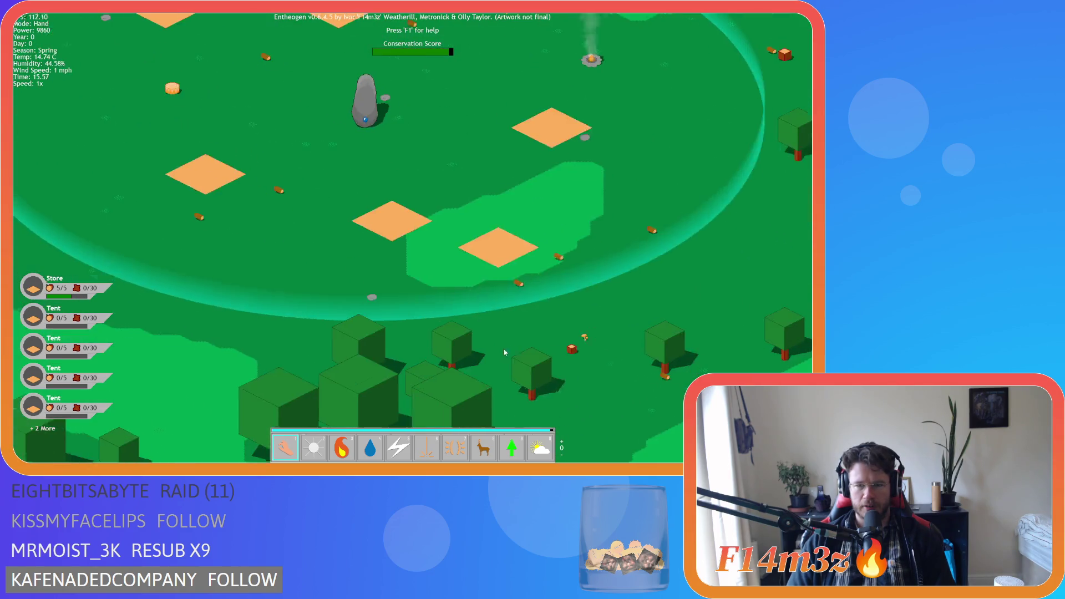
pyautogui.press('w')
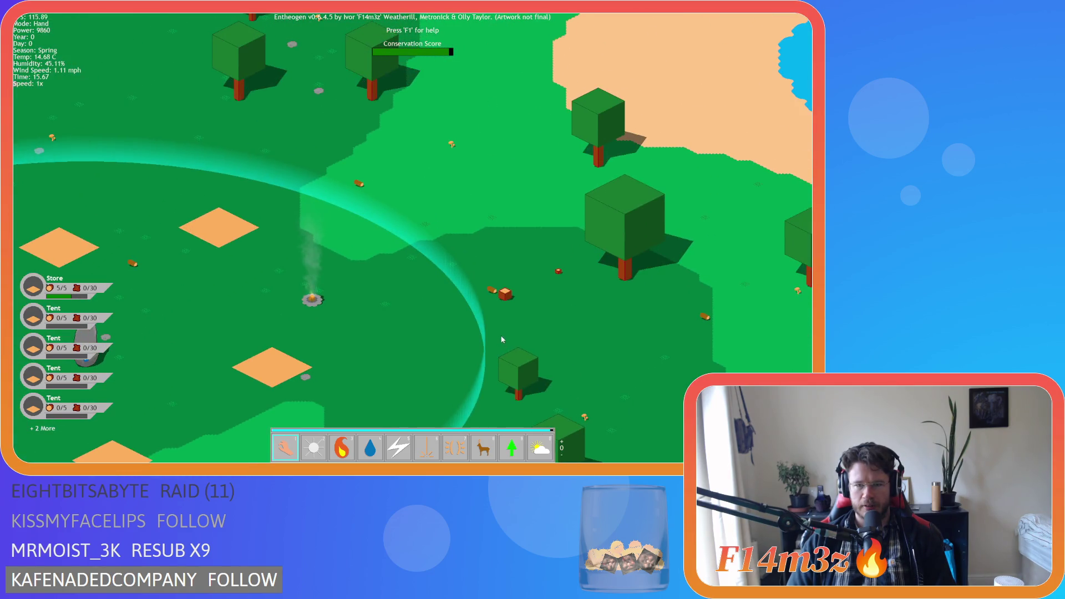
pyautogui.scroll(-6, 481, 301)
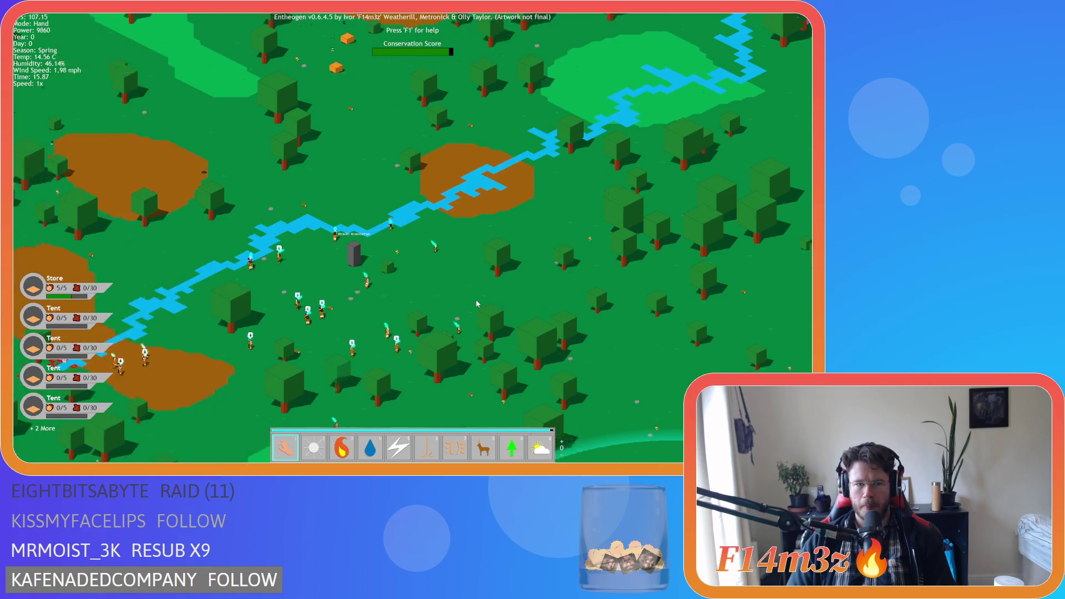
pyautogui.scroll(-3, 476, 303)
pyautogui.press('w')
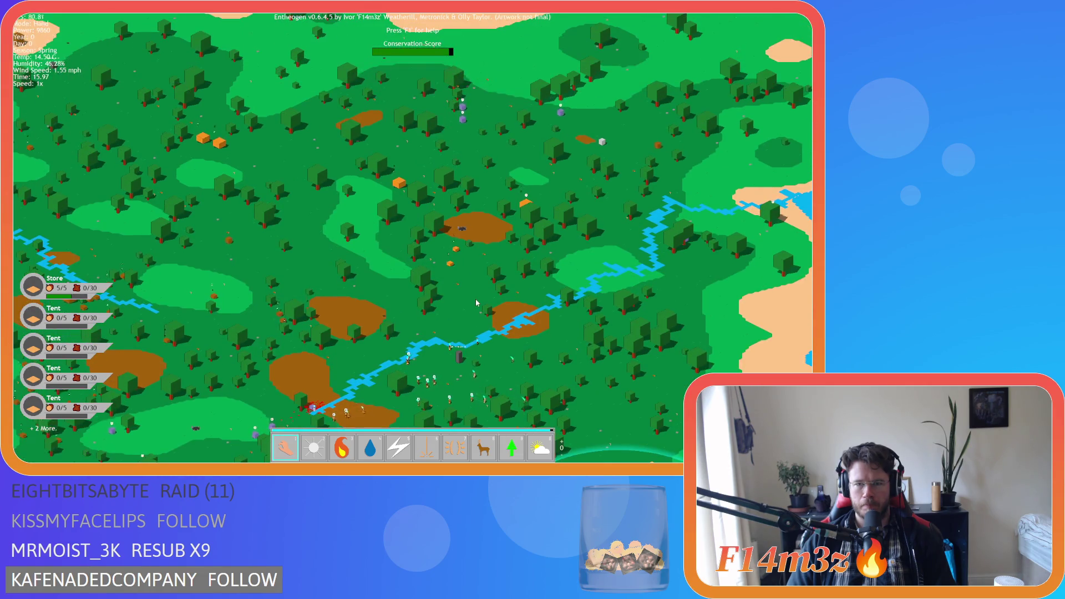
pyautogui.press('Escape')
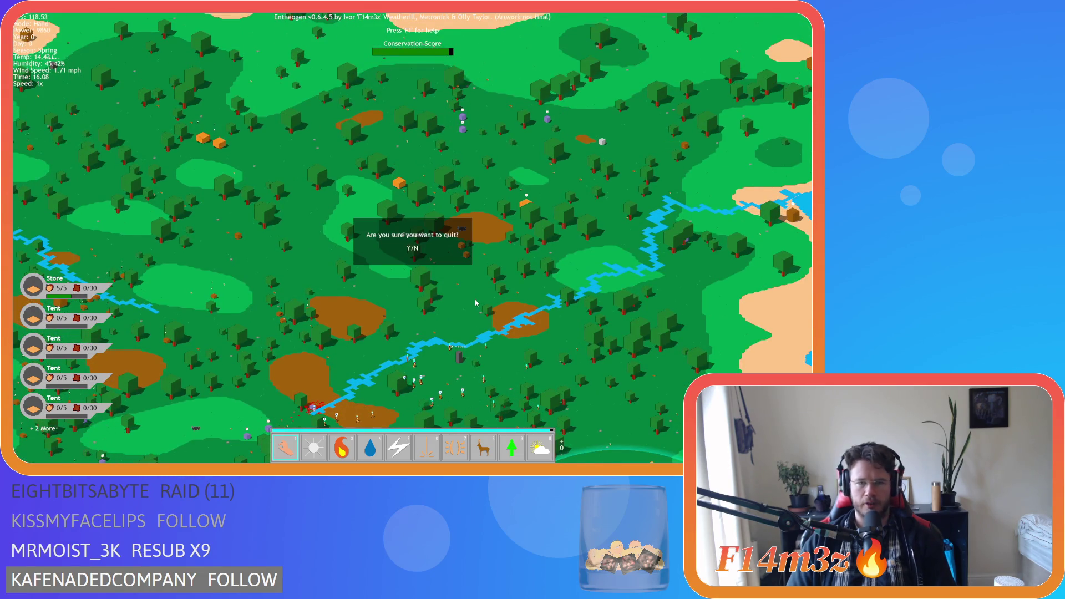
# Quit to the title screen, accept the default difficulty and confirm starting a new game.
pyautogui.press('y')
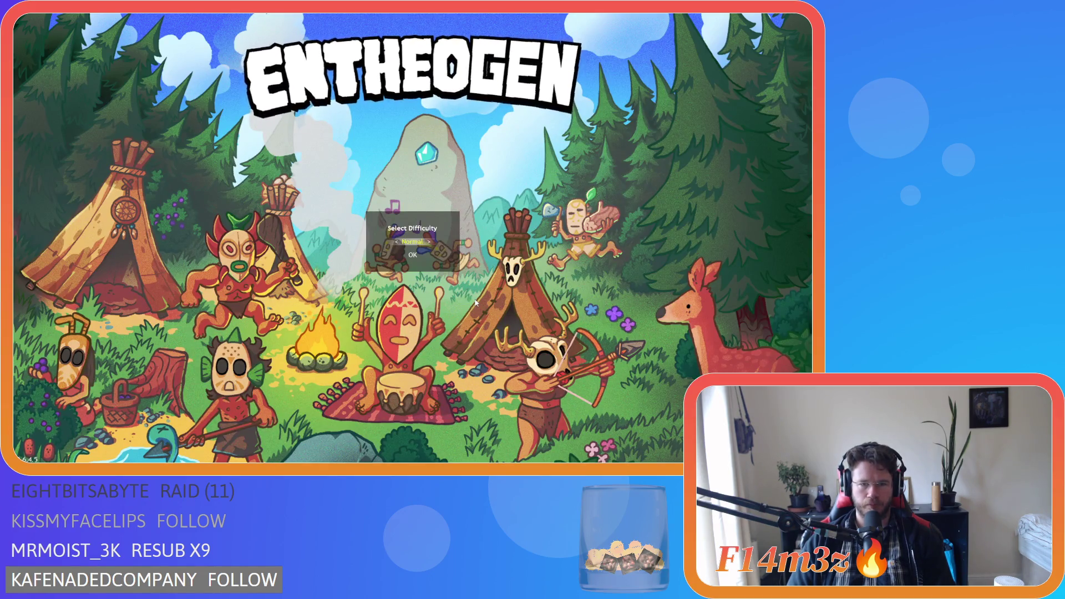
pyautogui.press('Return')
pyautogui.press('y')
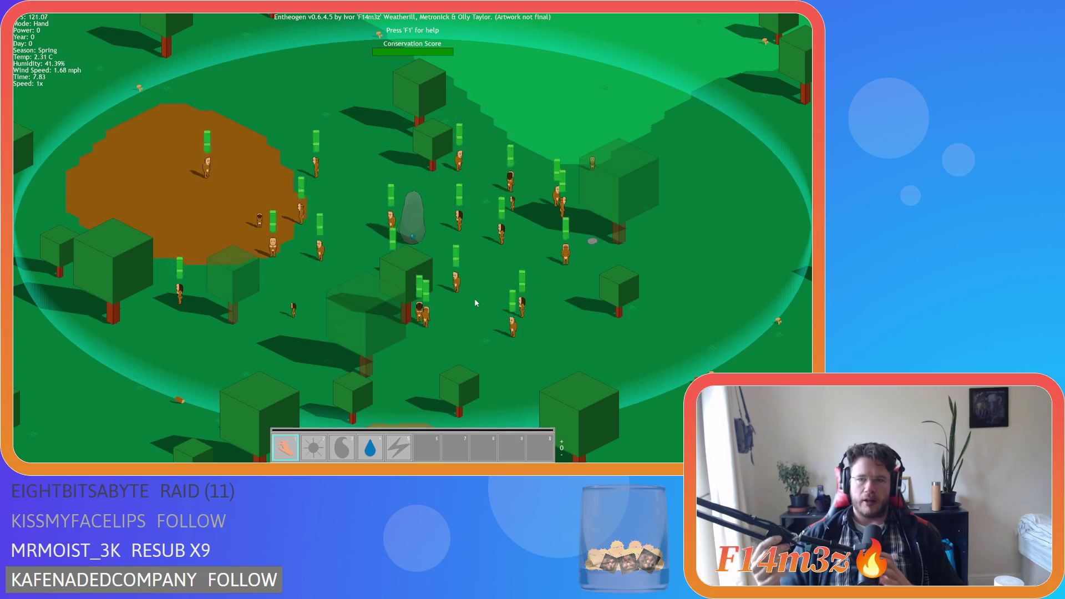
# Centre the brown patch and stone in view and carry the held tree down-left.
pyautogui.press('d')
pyautogui.press('d')
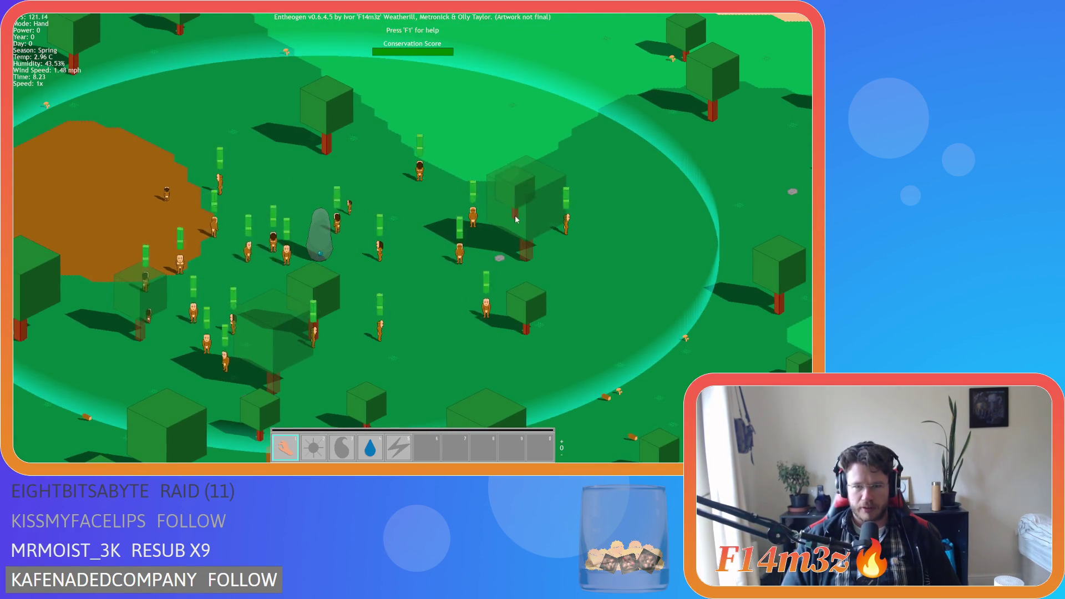
pyautogui.press('a')
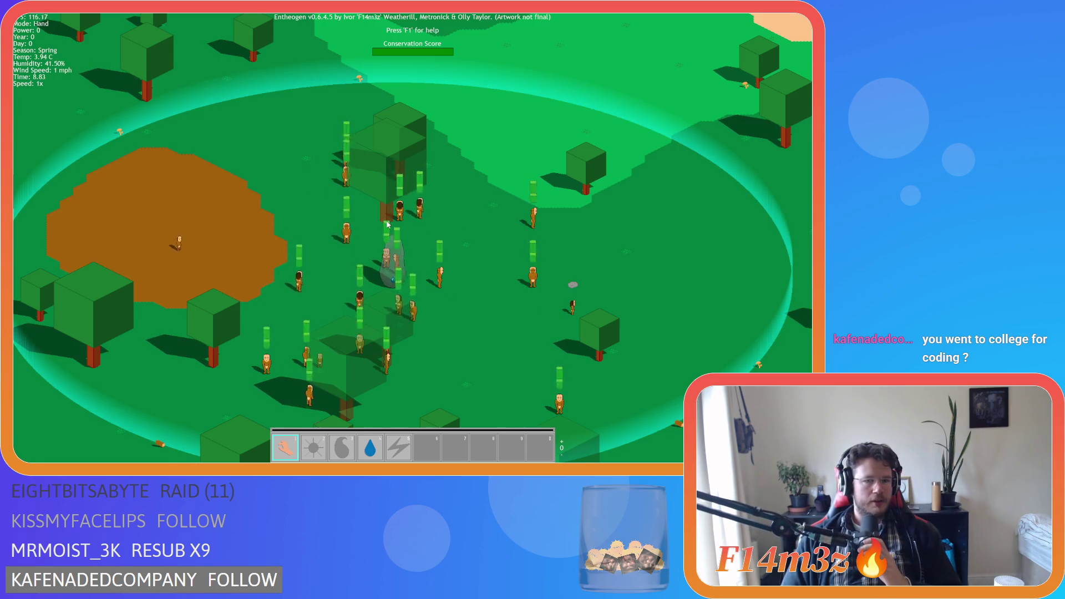
pyautogui.scroll(-2, 416, 288)
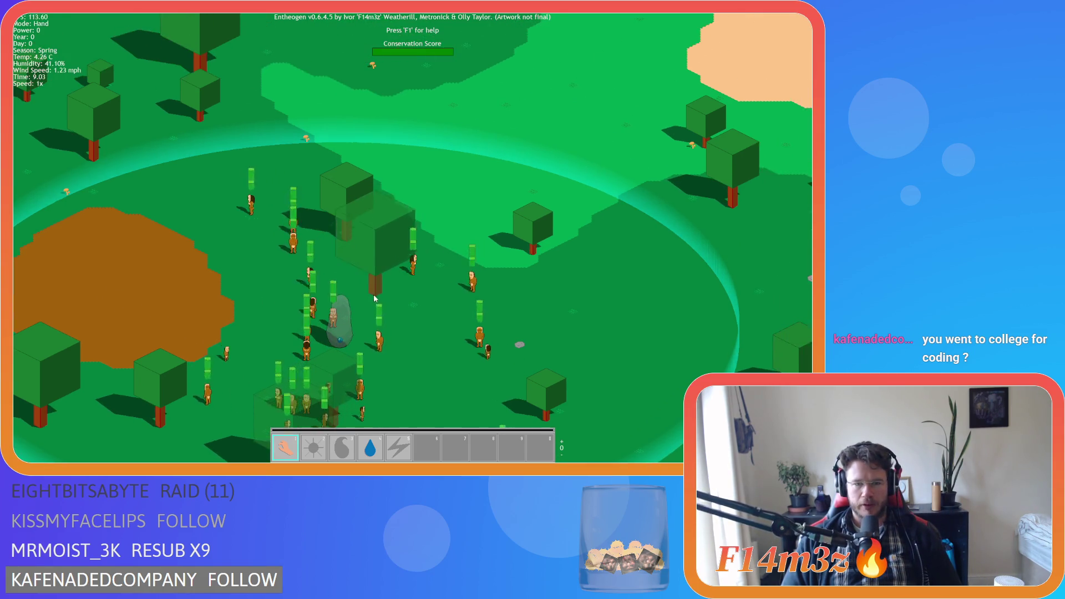
pyautogui.scroll(2, 417, 297)
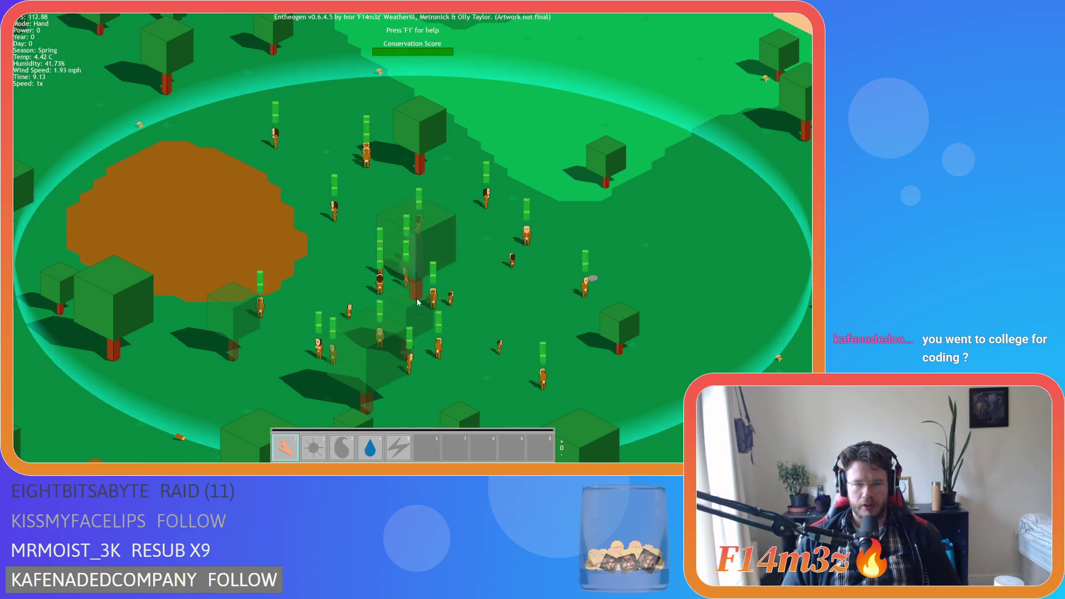
pyautogui.scroll(2, 400, 302)
pyautogui.scroll(-2, 377, 303)
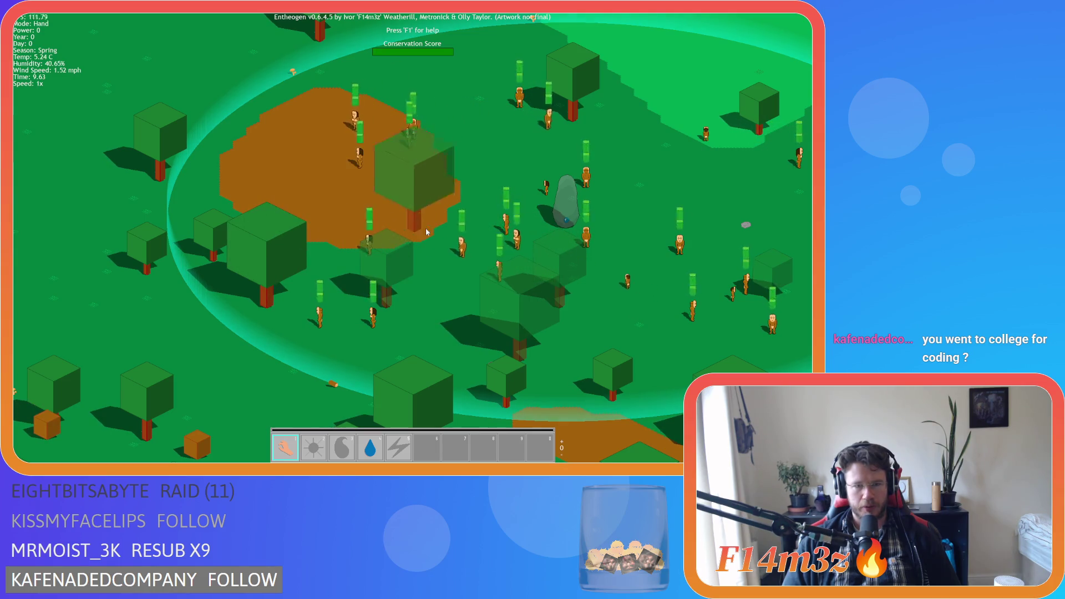
pyautogui.press('w')
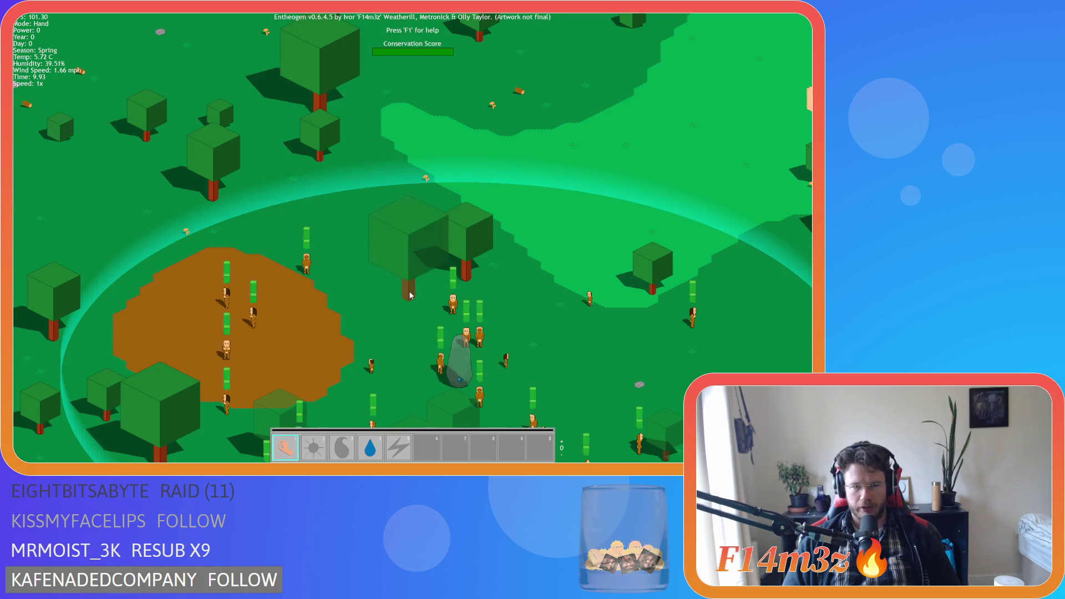
pyautogui.moveTo(409, 295); pyautogui.dragTo(393, 374)
pyautogui.press('w')
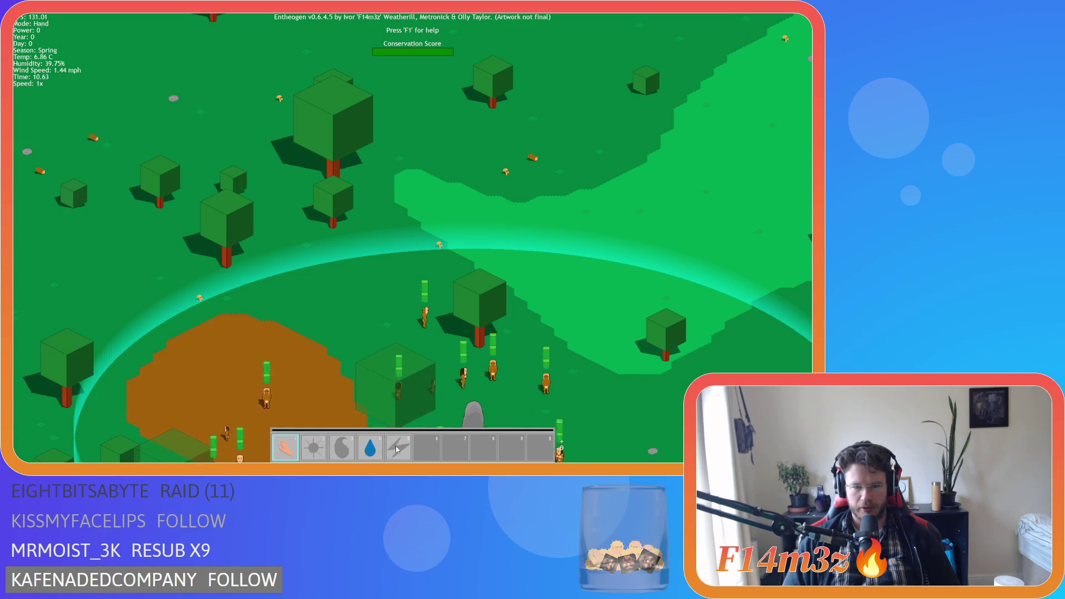
# Select Smite in slot 5, lift it out, return it with Escape, and quit with Y.
pyautogui.click(398, 449)
pyautogui.press('s')
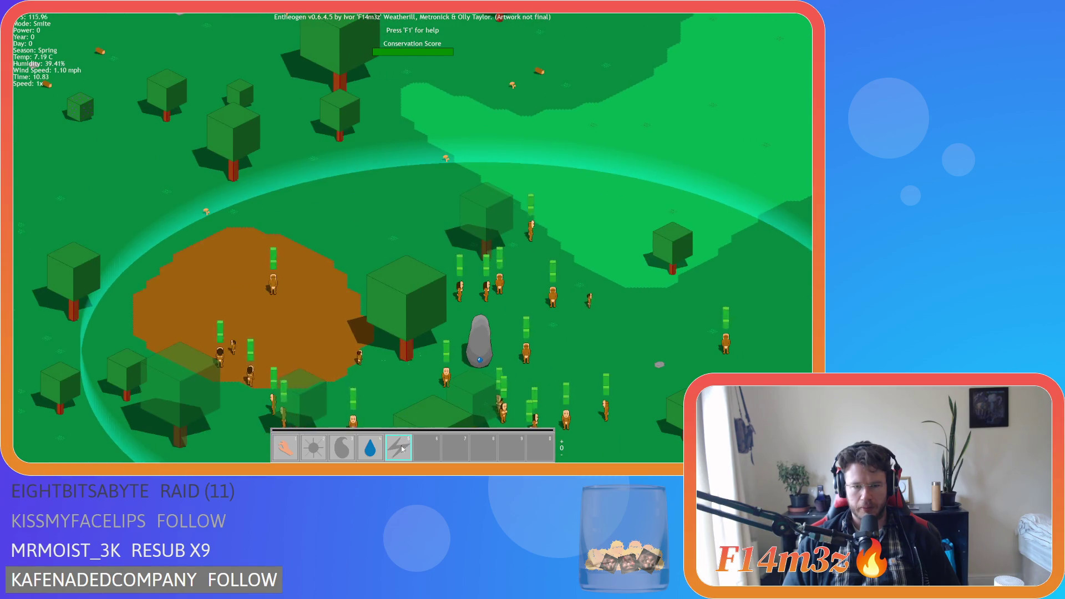
pyautogui.moveTo(398, 455)
pyautogui.mouseDown()
pyautogui.moveTo(392, 351)
pyautogui.moveTo(400, 448)
pyautogui.mouseUp()
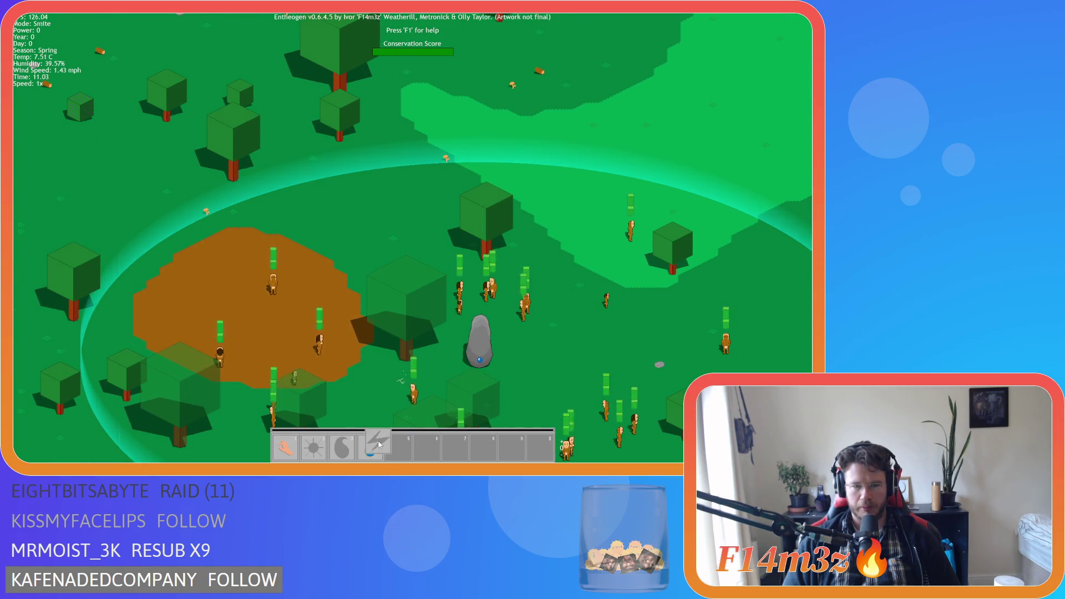
pyautogui.click(401, 450)
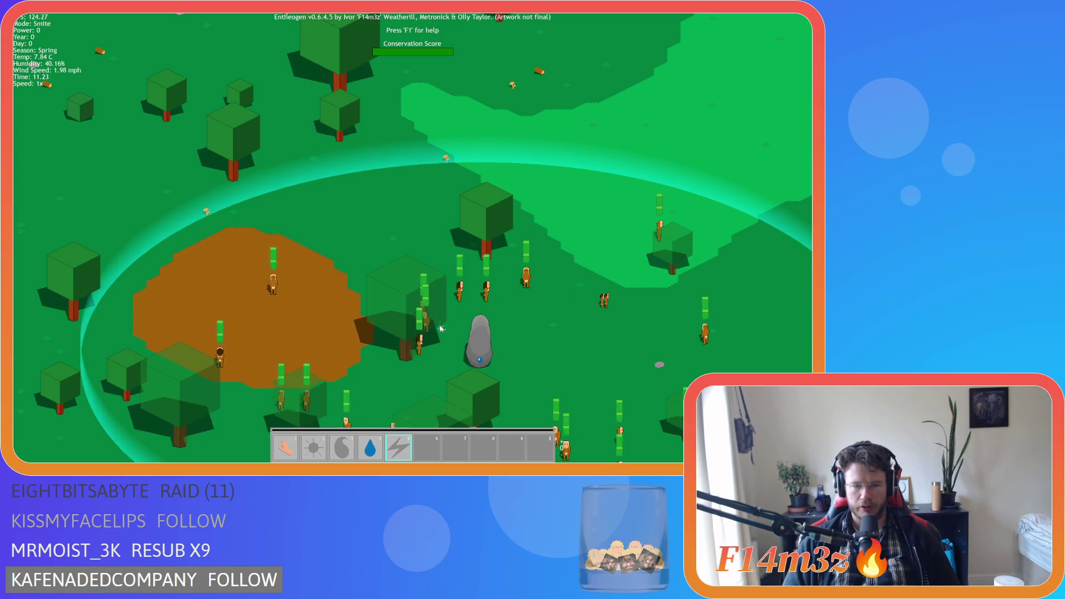
pyautogui.press('a')
pyautogui.press('s')
pyautogui.press('Escape')
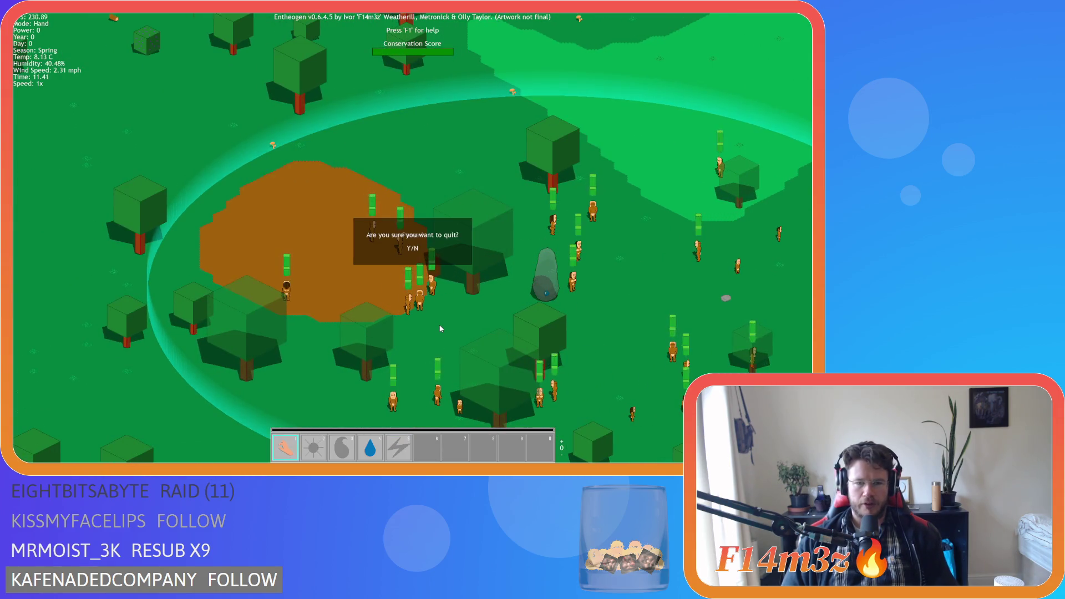
pyautogui.press('y')
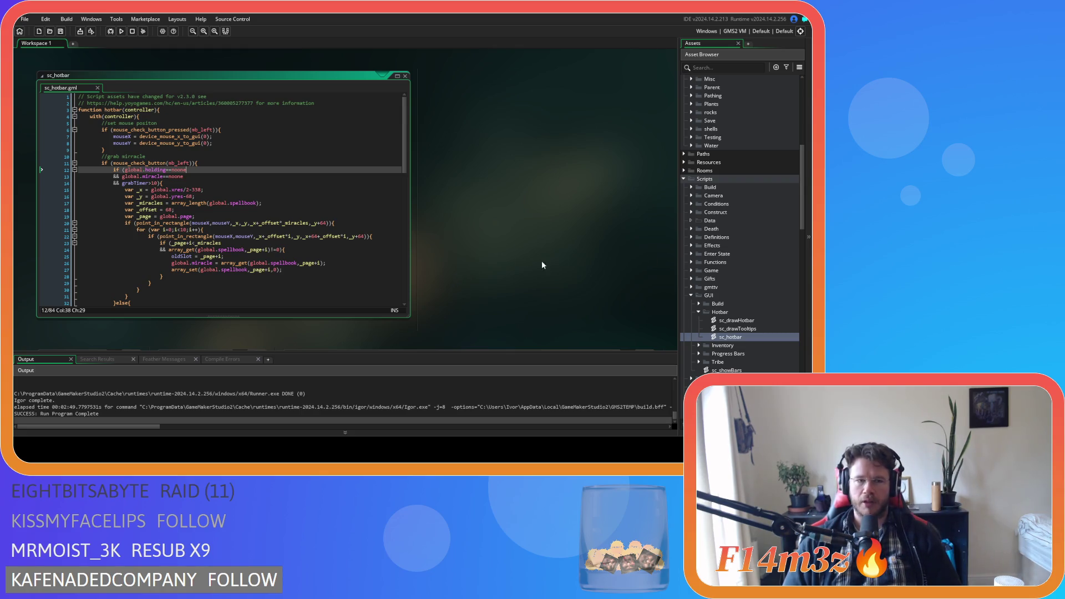
# Select ob_controller under Objects > Game and open its object and events editors.
pyautogui.scroll(10, 709, 271)
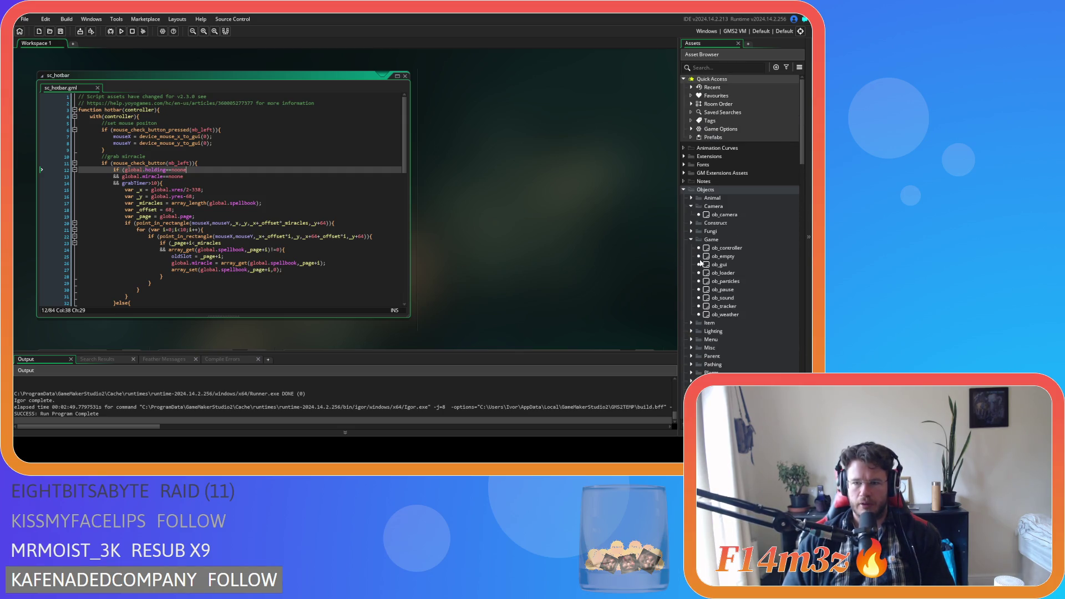
pyautogui.scroll(-8, 700, 264)
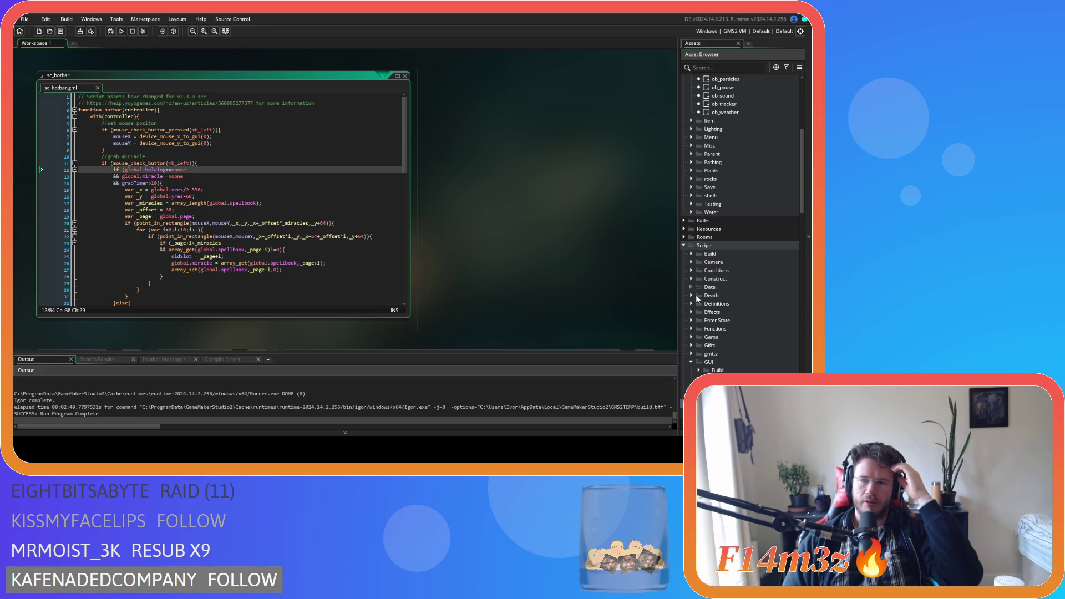
pyautogui.scroll(5, 697, 294)
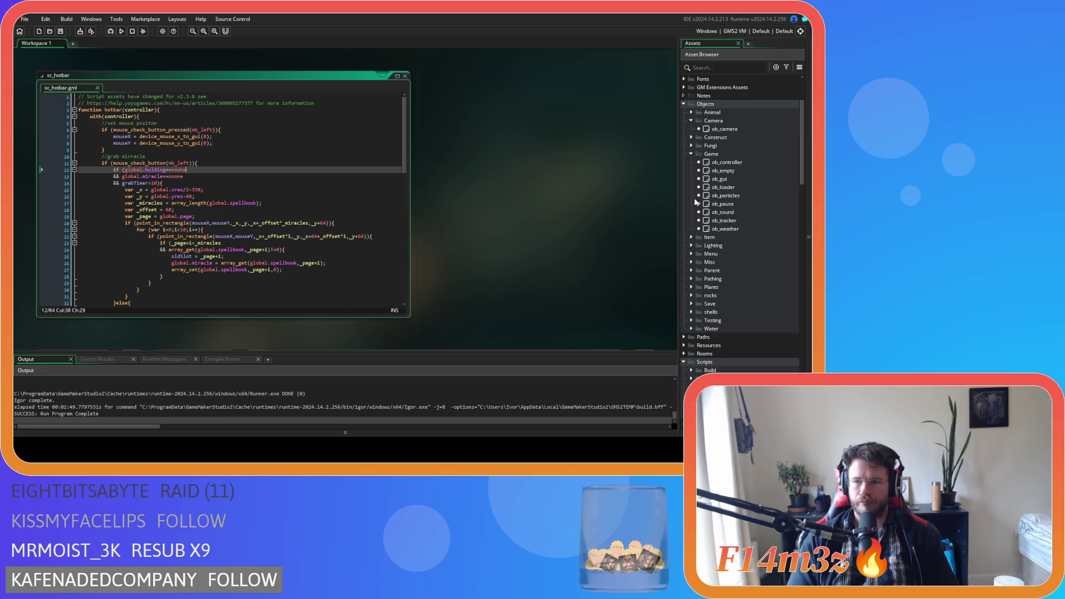
pyautogui.click(730, 170)
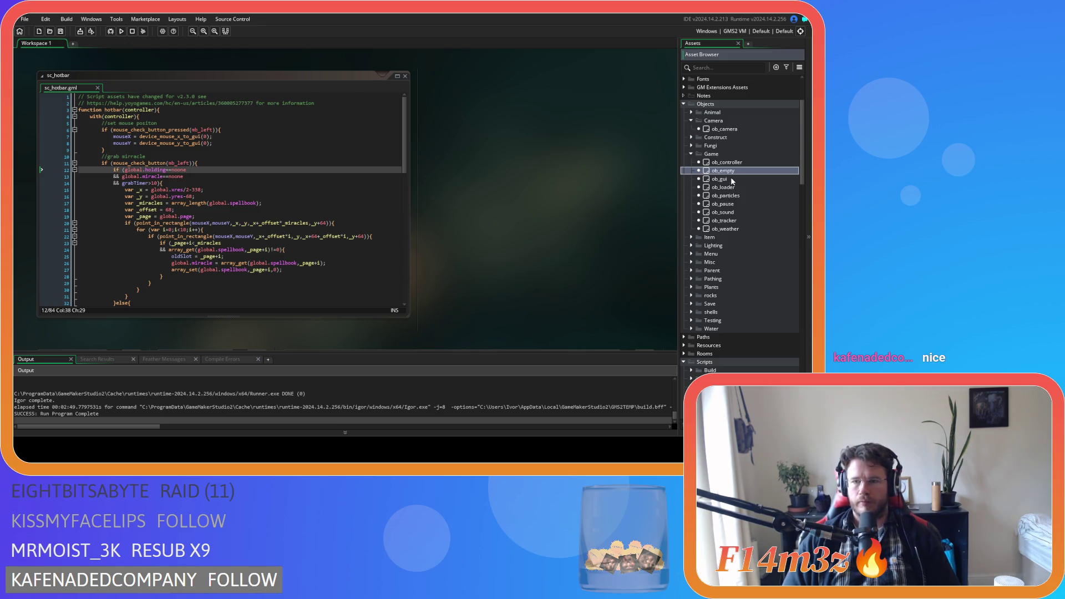
pyautogui.click(729, 180)
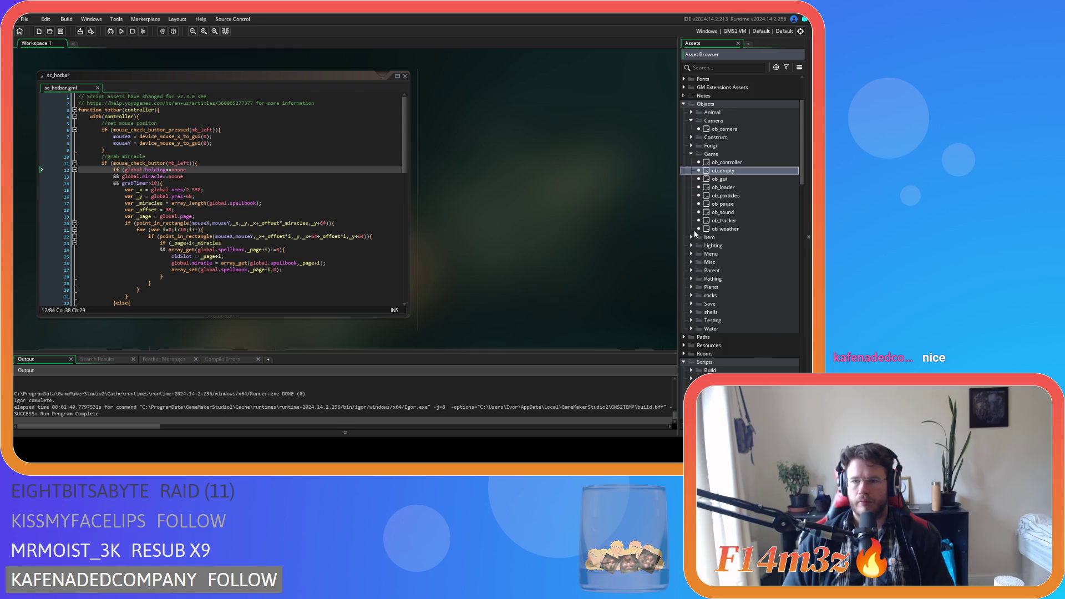
pyautogui.press('Up')
pyautogui.press('Up')
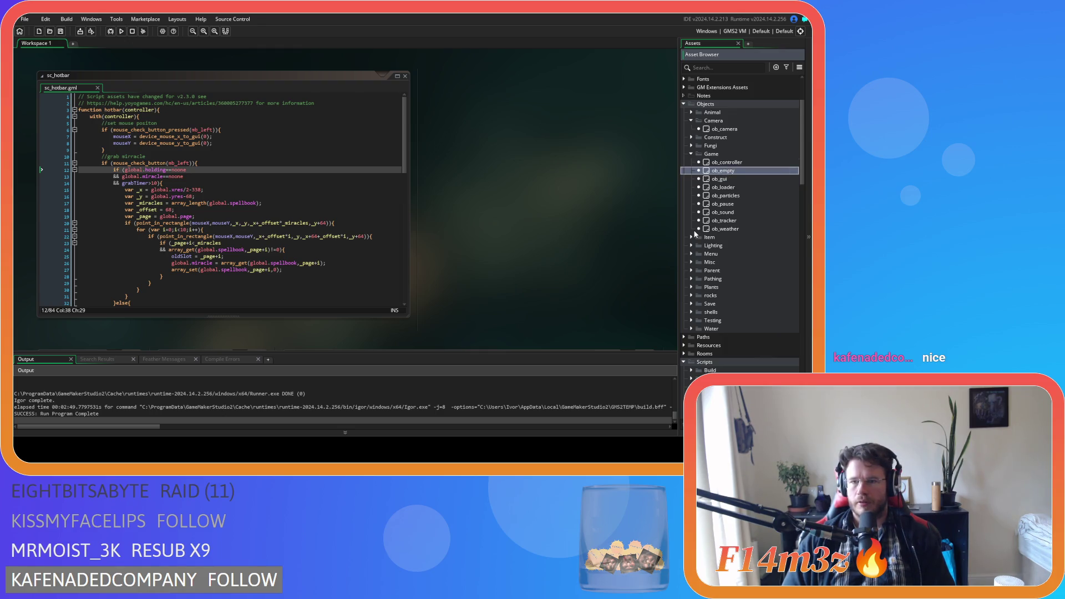
pyautogui.press('Return')
pyautogui.scroll(-4, 216, 131)
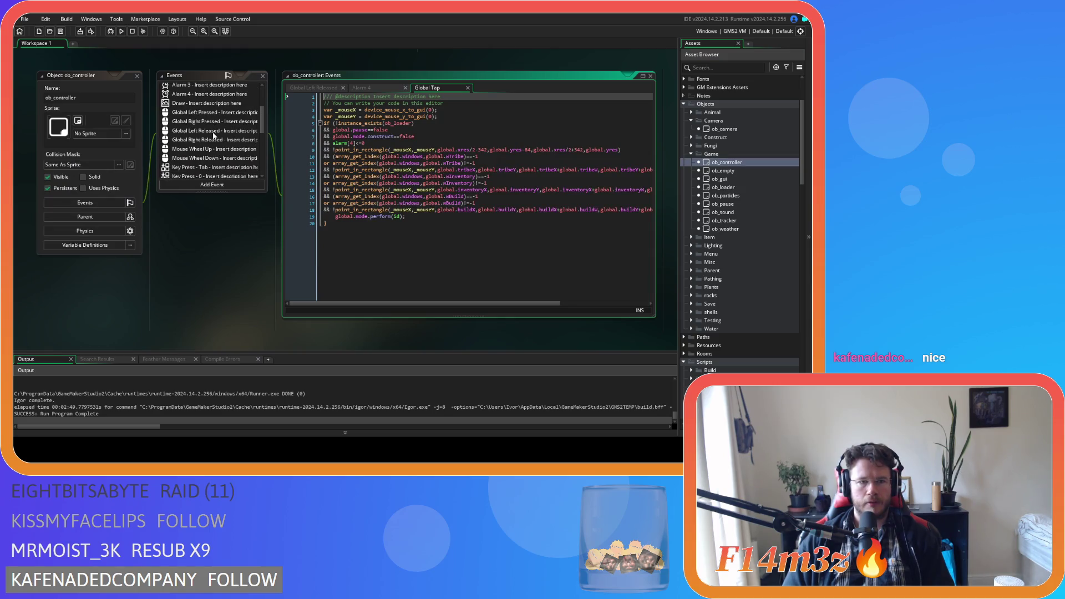
# Review the sc_drop lines in Global Left Released, then open ob_camera's Step event code.
pyautogui.click(214, 132)
pyautogui.click(426, 164)
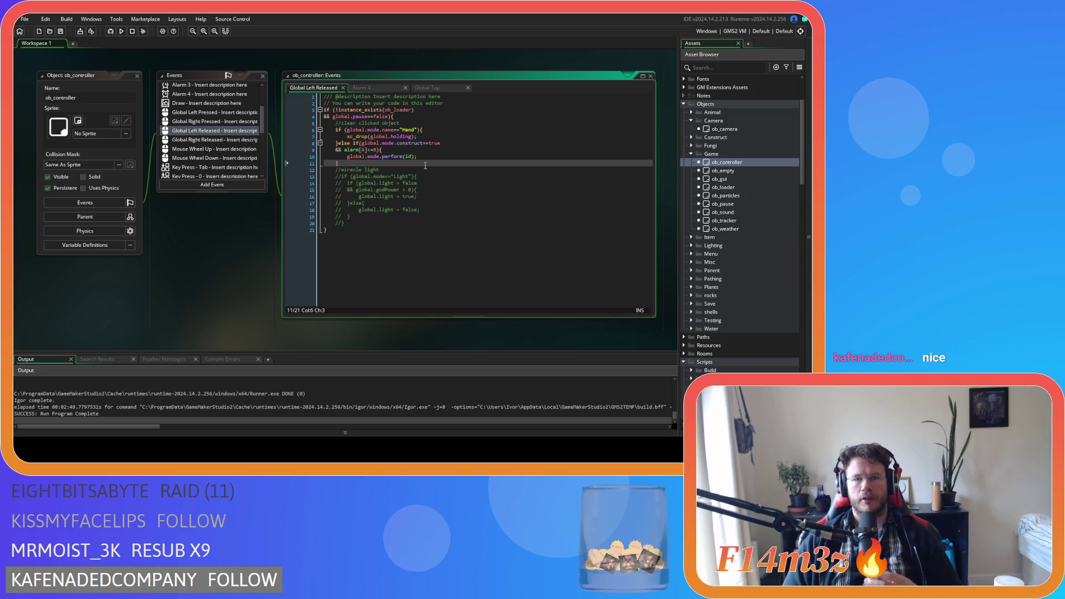
pyautogui.click(425, 138)
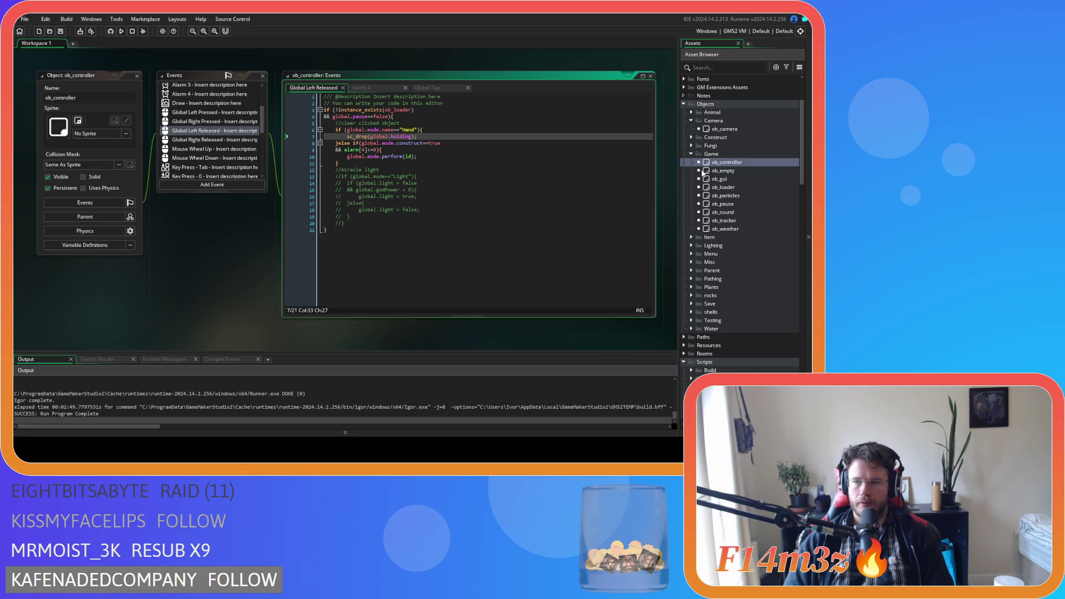
pyautogui.doubleClick(724, 128)
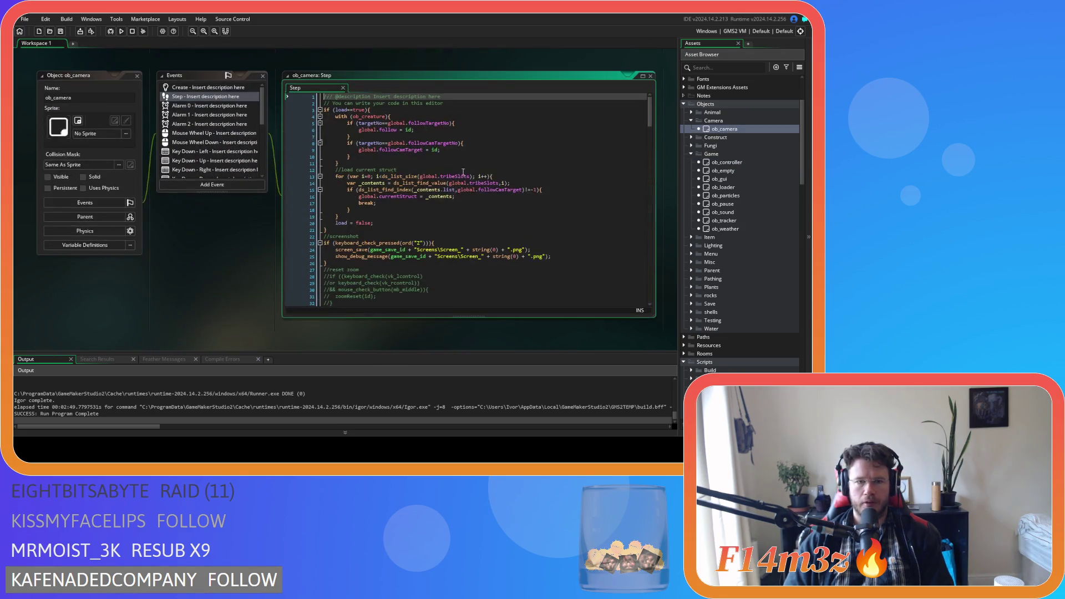
# Copy ob_camera's point_in_rectangle UI checks (lines 92–102) and return below ob_controller's pause check.
pyautogui.scroll(-20, 421, 175)
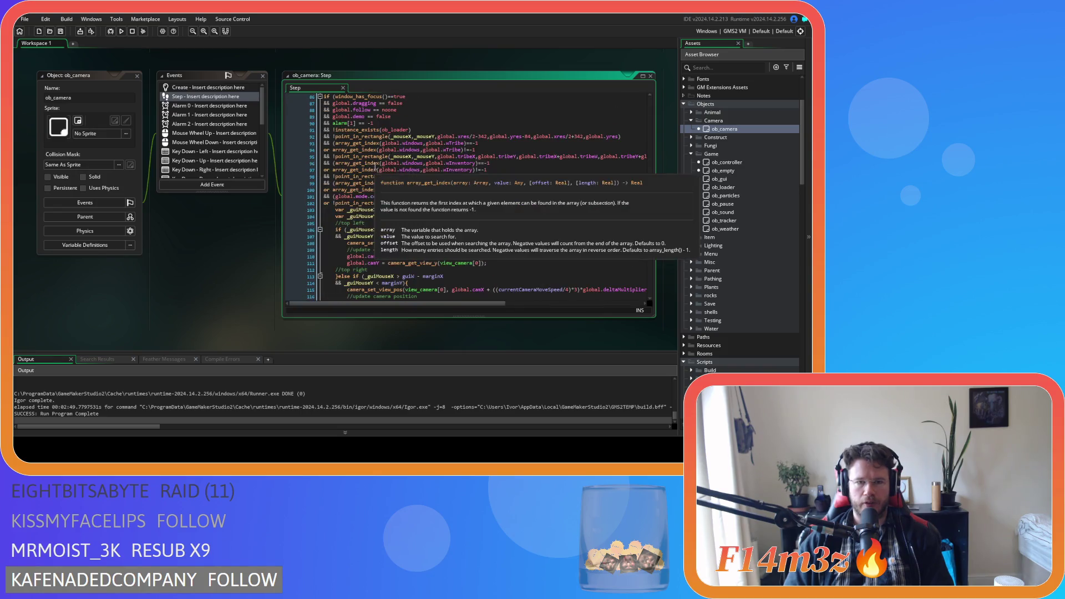
pyautogui.scroll(1, 423, 219)
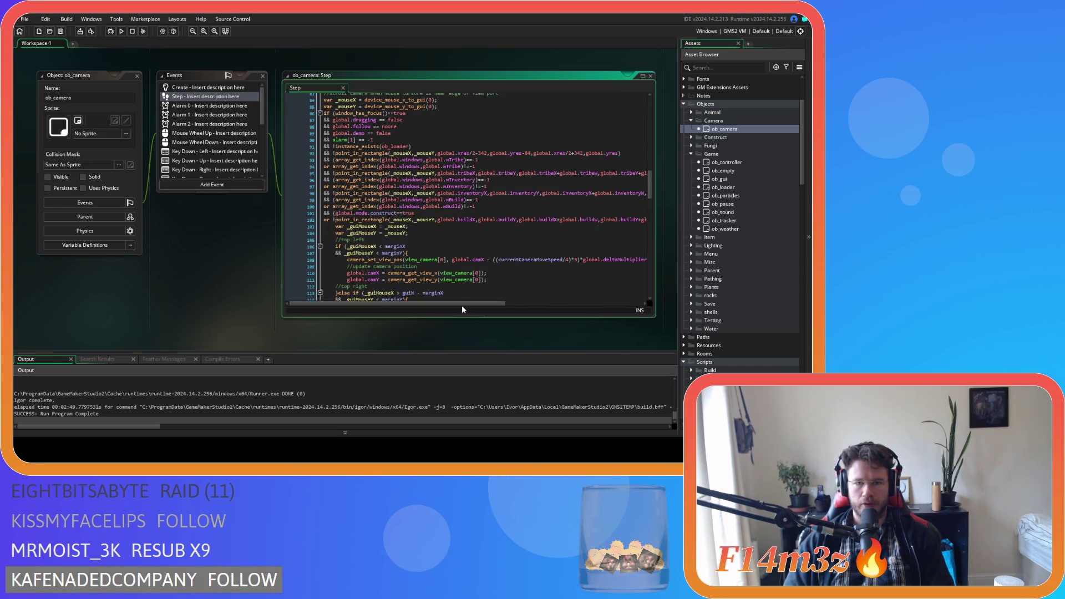
pyautogui.moveTo(491, 305); pyautogui.dragTo(616, 304)
pyautogui.click(480, 219)
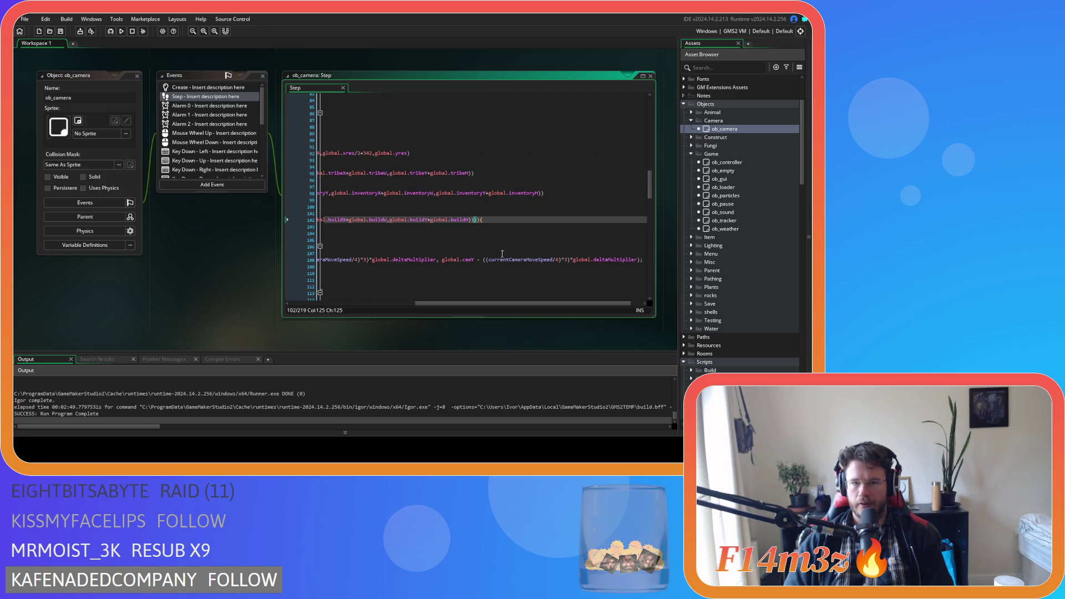
pyautogui.moveTo(477, 220)
pyautogui.mouseDown()
pyautogui.moveTo(300, 185)
pyautogui.moveTo(311, 157)
pyautogui.mouseUp()
pyautogui.rightClick(396, 175)
pyautogui.click(416, 186)
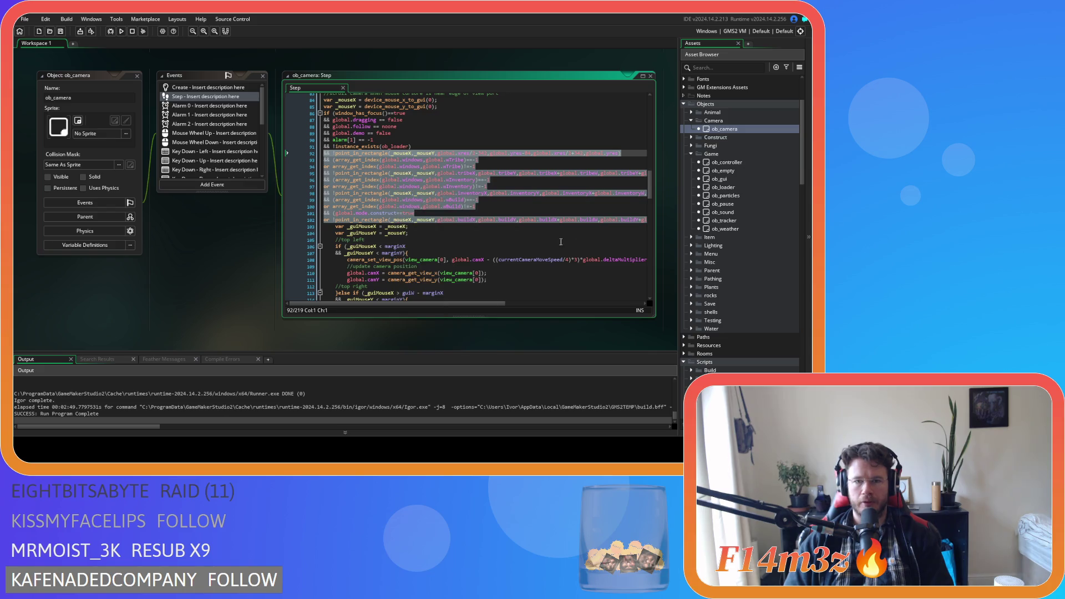
pyautogui.doubleClick(719, 162)
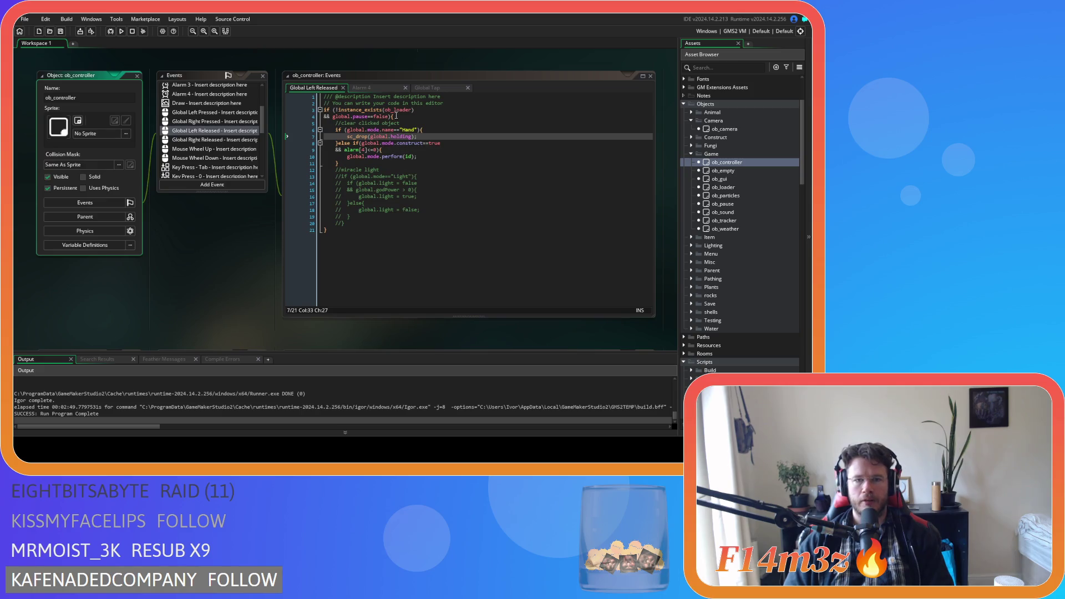
pyautogui.click(390, 117)
# Paste the point_in_rectangle conditions into Global Left Released and save the event.
pyautogui.hotkey('ctrl', 'v')
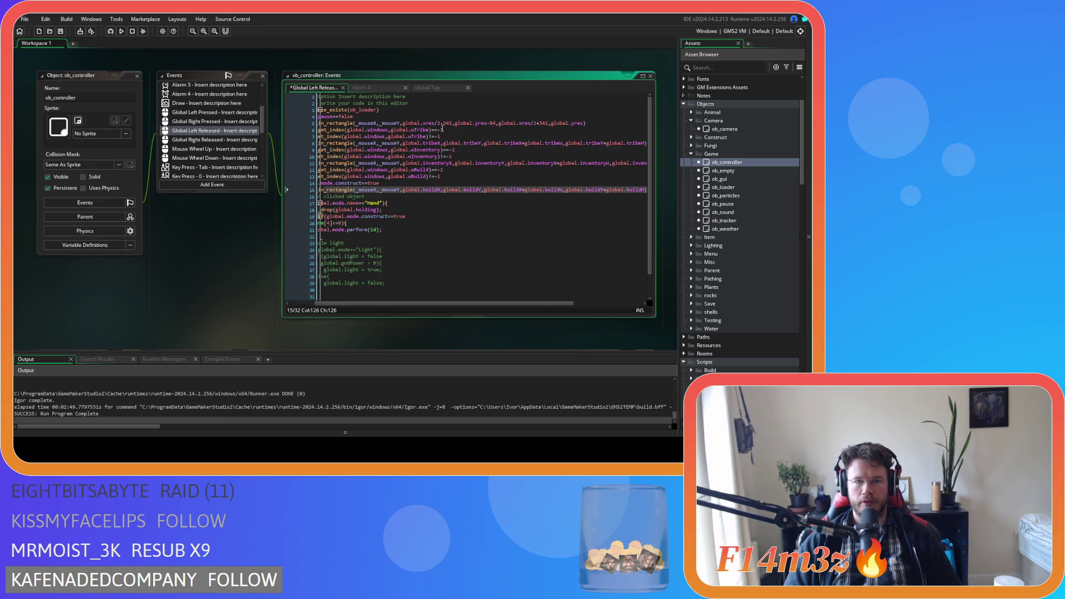
pyautogui.moveTo(417, 304); pyautogui.dragTo(392, 305)
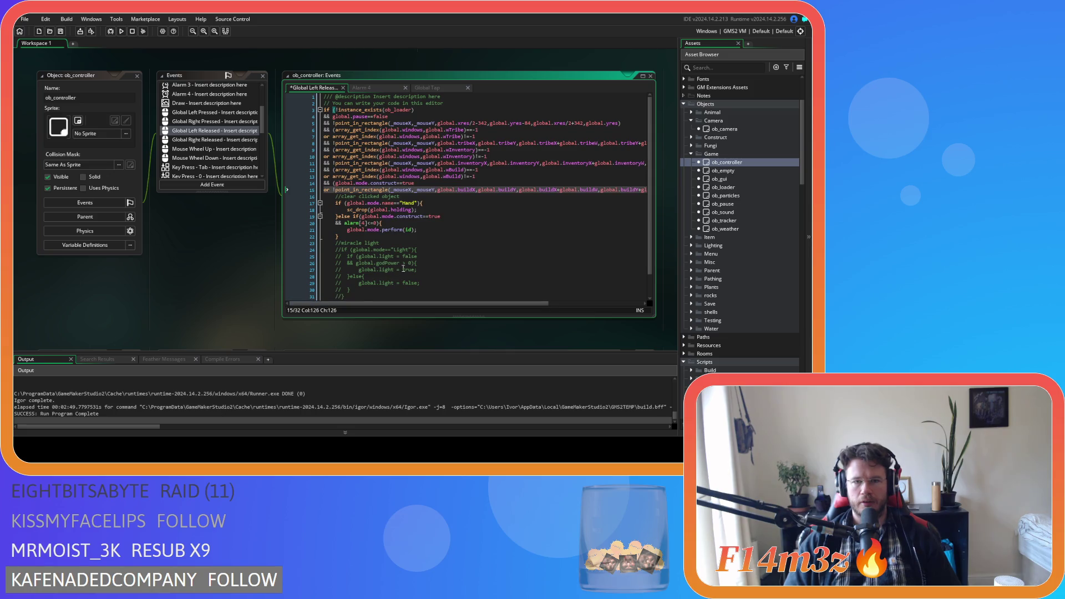
pyautogui.hotkey('ctrl', 's')
# Check the sc_drop and _mouseX/_mouseY references, then select ob_camera's _mouseX and _mouseY declarations.
pyautogui.click(347, 210)
pyautogui.hotkey('shift', 'End')
pyautogui.moveTo(394, 123)
pyautogui.mouseDown()
pyautogui.moveTo(290, 164)
pyautogui.moveTo(400, 130)
pyautogui.mouseUp()
pyautogui.click(438, 163)
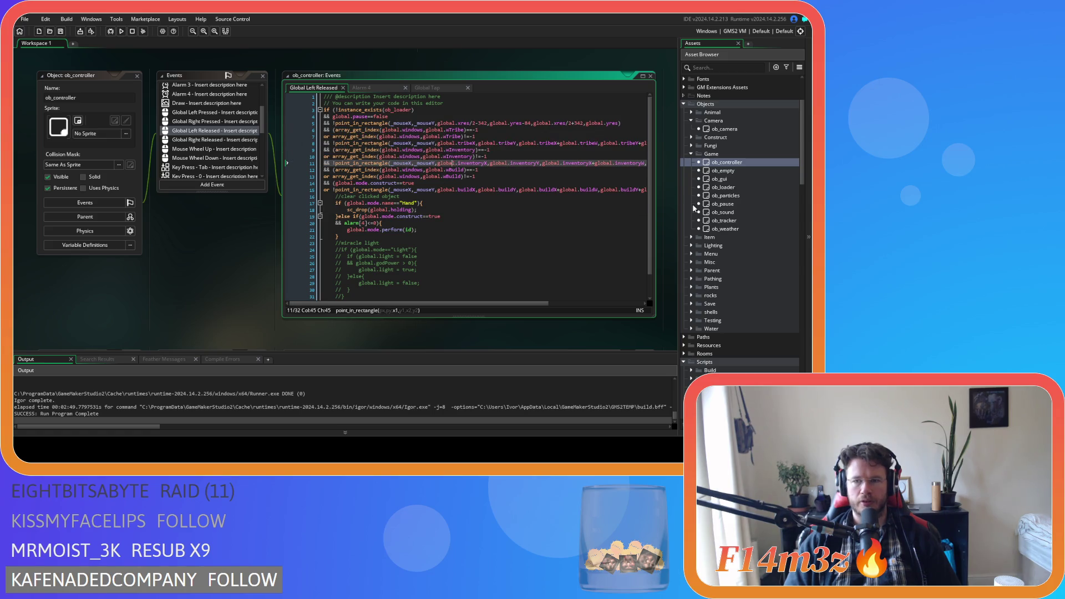
pyautogui.doubleClick(723, 129)
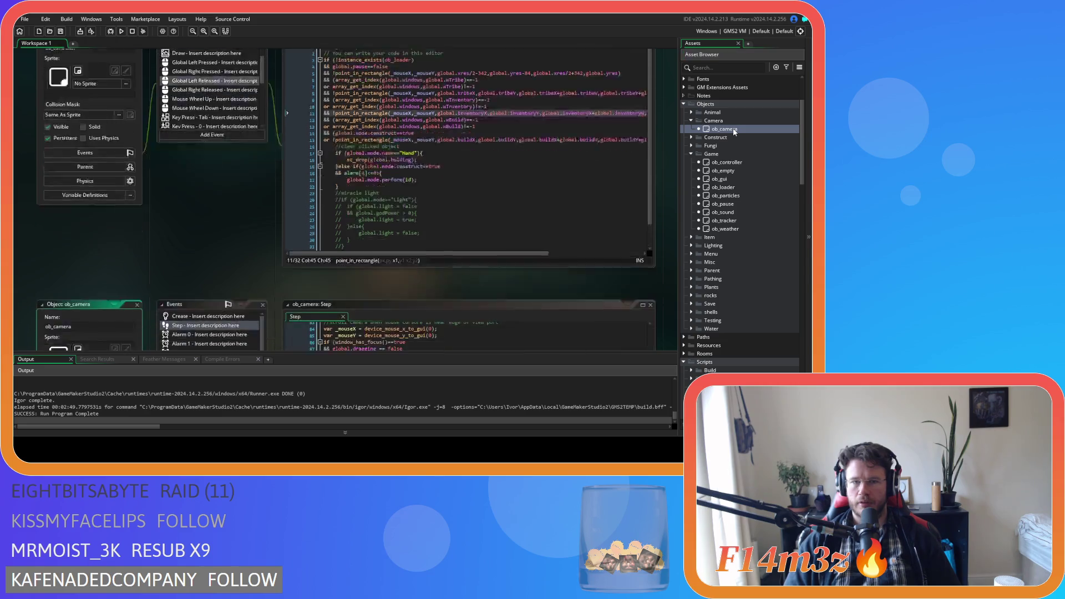
pyautogui.moveTo(439, 105); pyautogui.dragTo(320, 104)
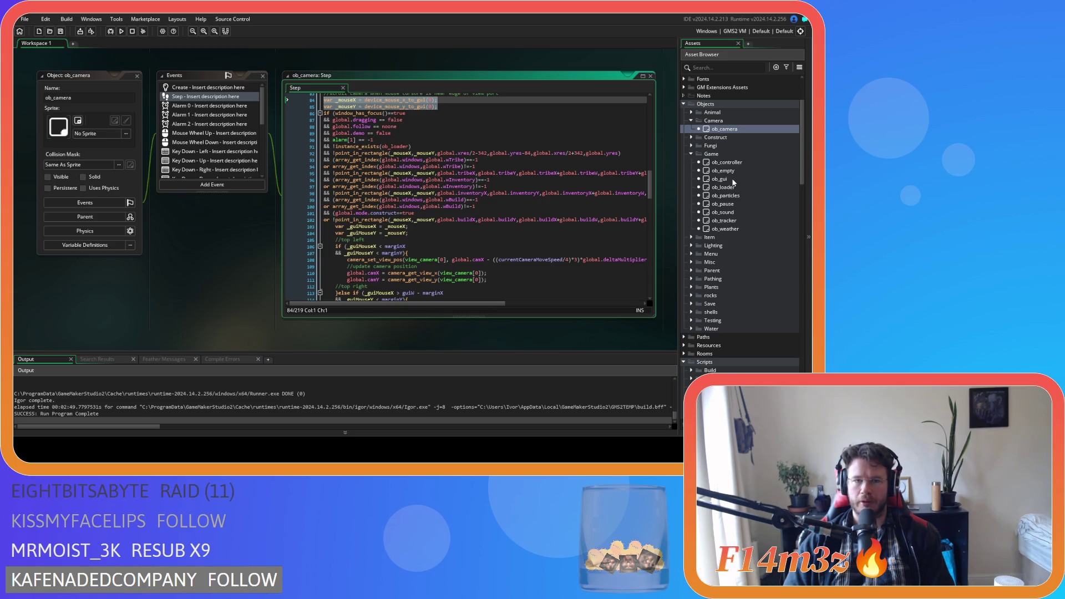
# Read the device_mouse_x_to_gui documentation in ob_camera's Step code, then reopen ob_controller's event code.
pyautogui.click(733, 180)
pyautogui.scroll(2, 577, 207)
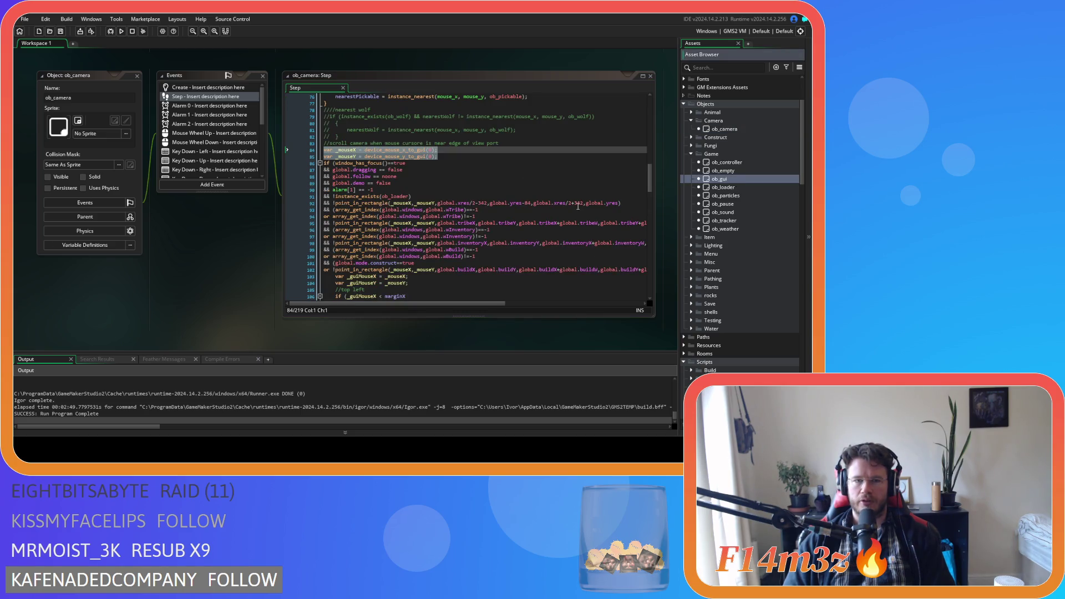
pyautogui.moveTo(378, 237)
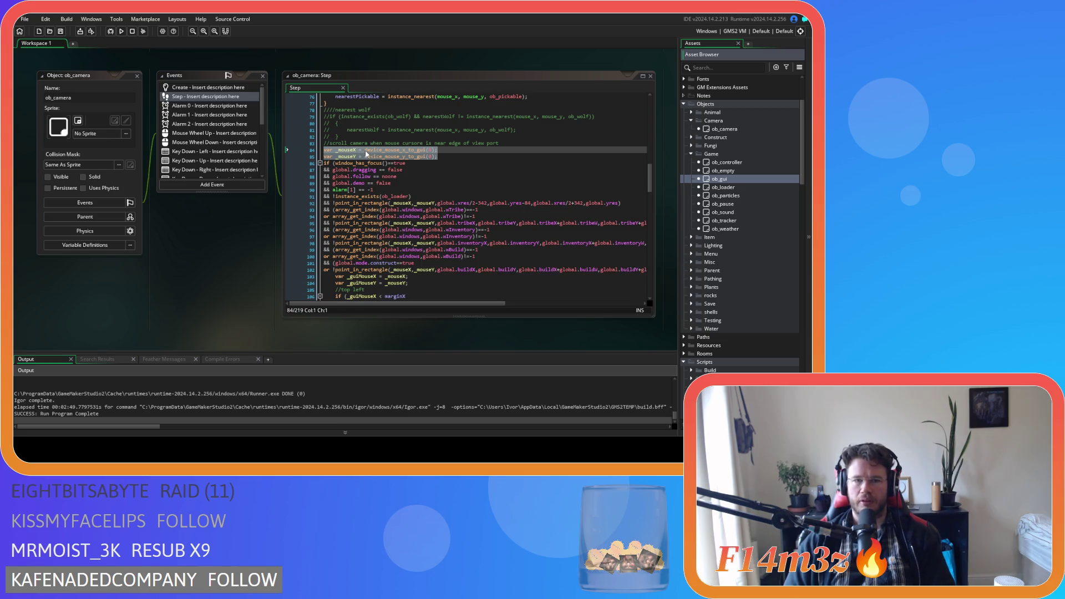
pyautogui.moveTo(407, 152)
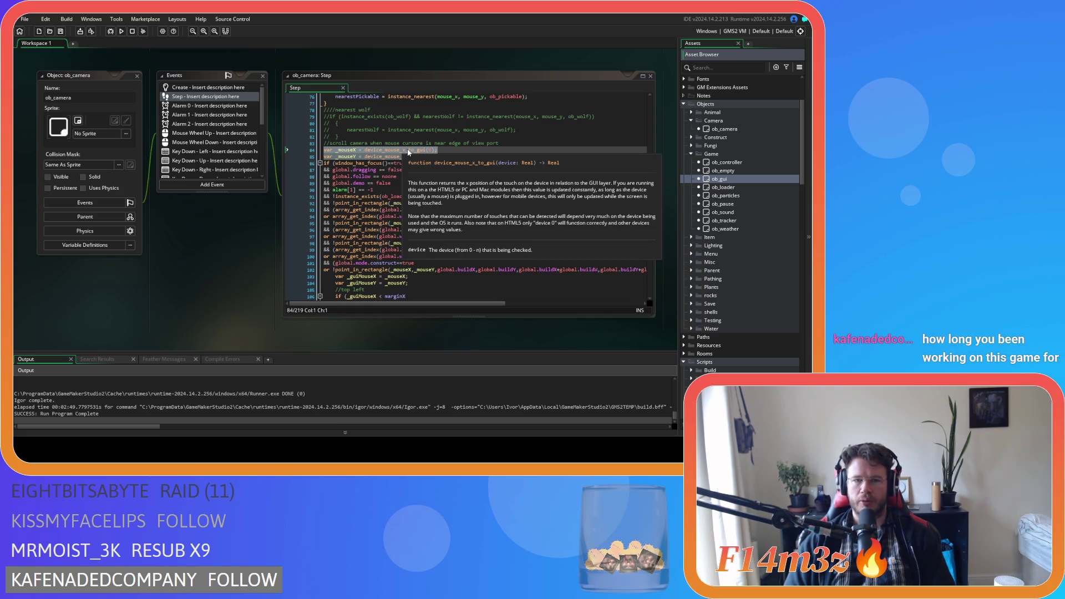
pyautogui.doubleClick(734, 163)
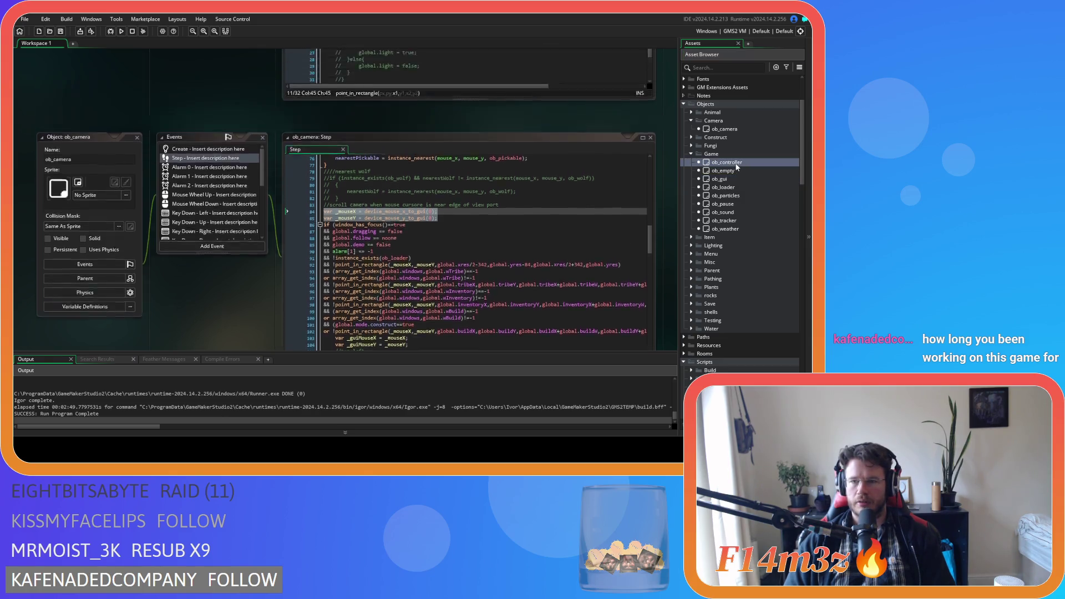
# Paste the _mouseX and _mouseY var lines atop Global Left Released, save, and build with F5.
pyautogui.click(461, 104)
pyautogui.press('Return')
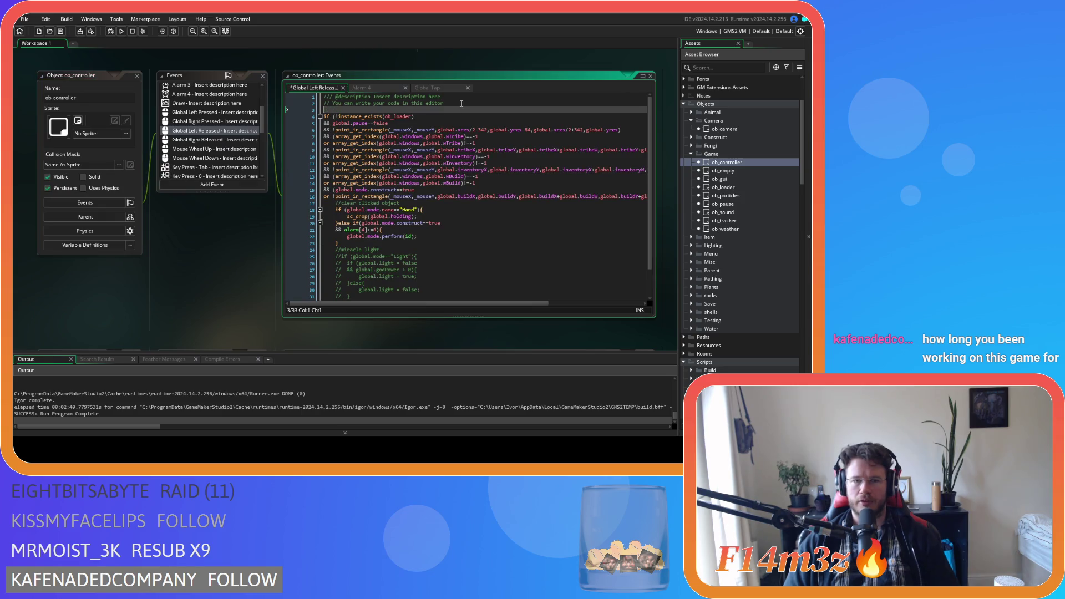
pyautogui.hotkey('ctrl', 'v')
pyautogui.hotkey('ctrl', 's')
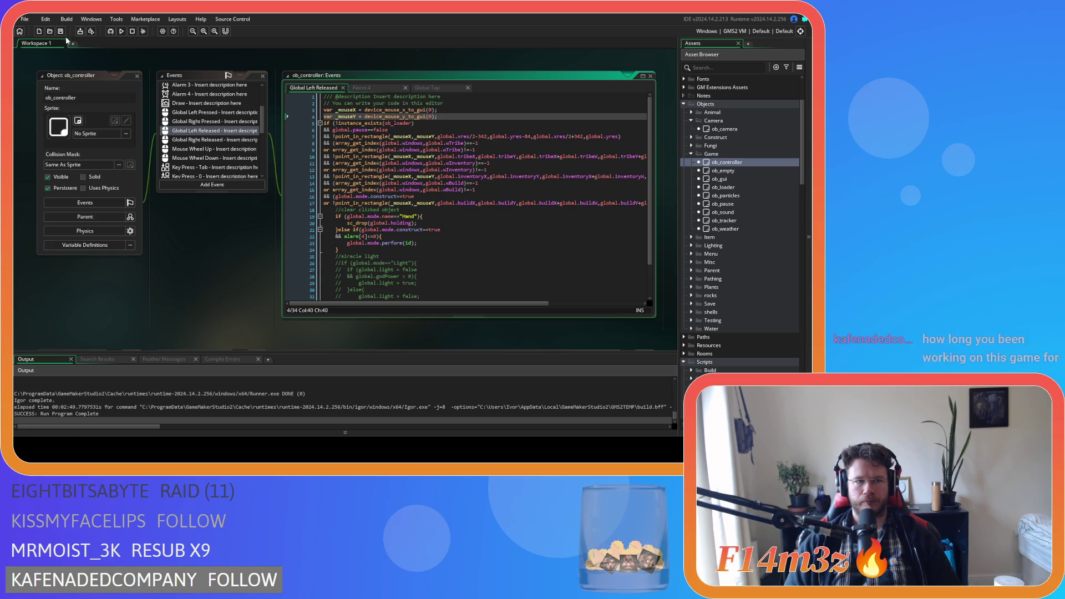
pyautogui.click(541, 136)
pyautogui.click(484, 123)
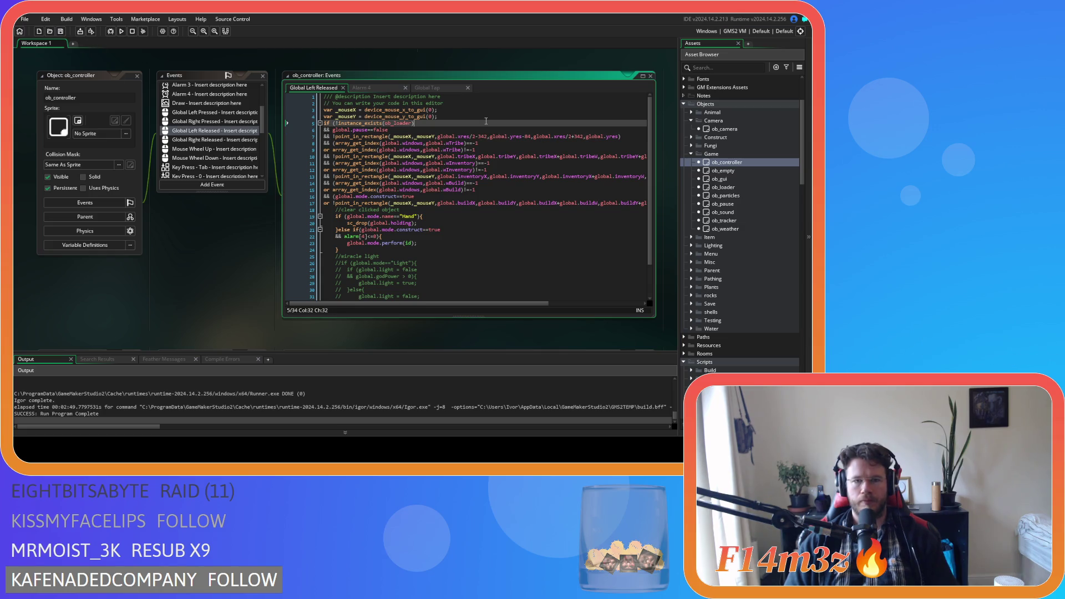
pyautogui.press('F5')
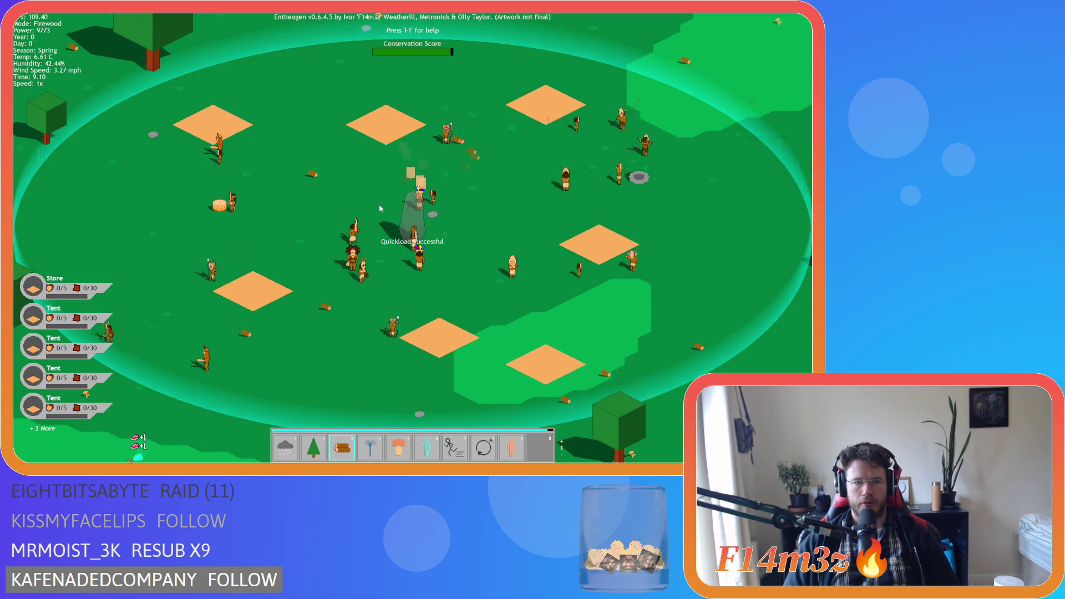
# Load the quick-saved game, centre on the totem, and open the Tribe window with all gifts deselected.
pyautogui.press('F9')
pyautogui.moveTo(288, 185); pyautogui.dragTo(245, 152)
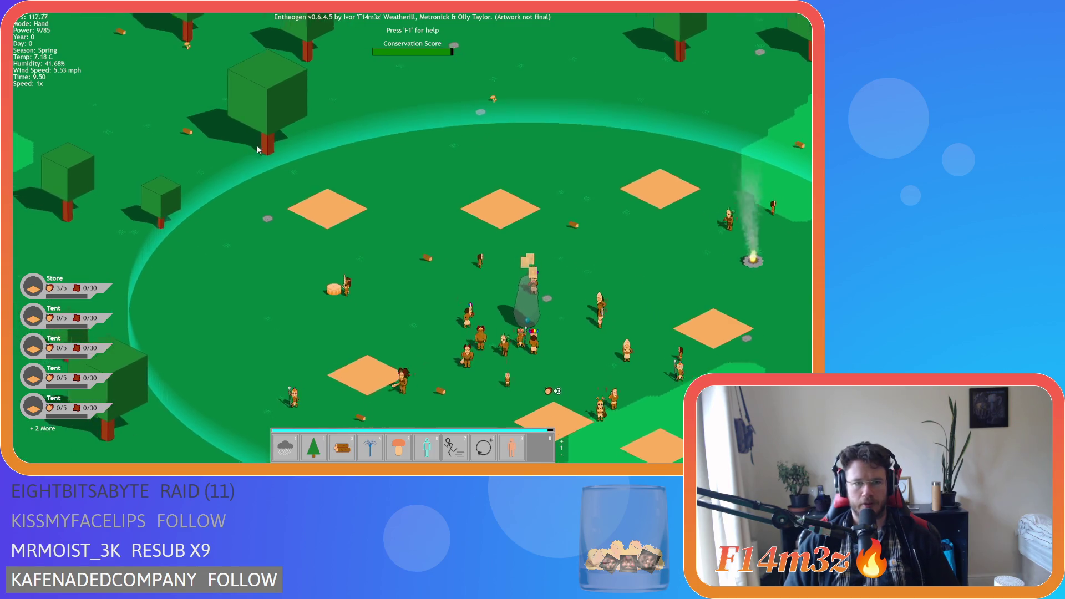
pyautogui.press('space')
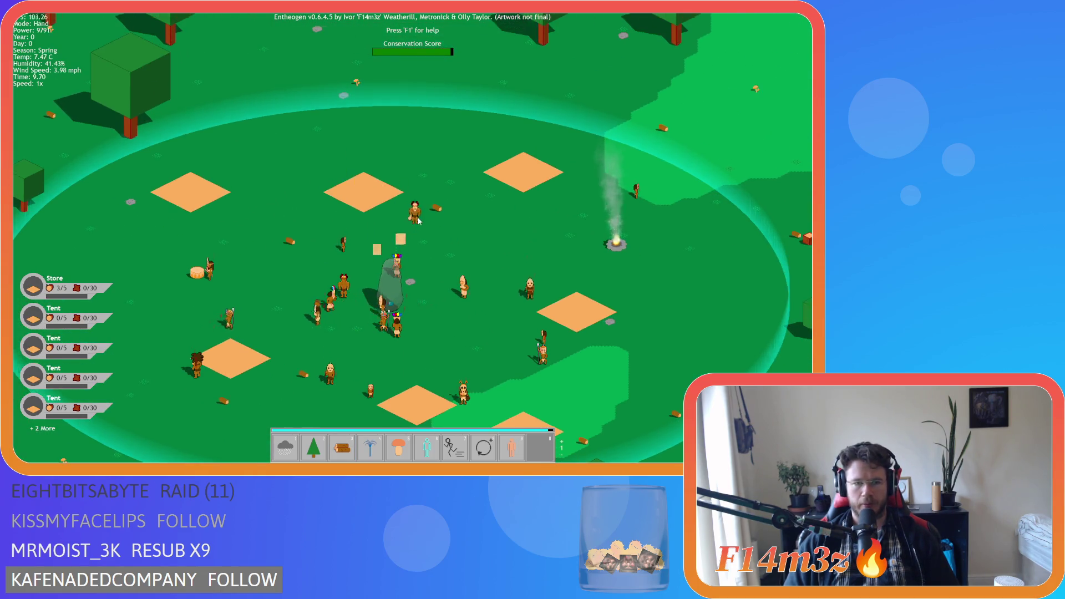
pyautogui.click(558, 196)
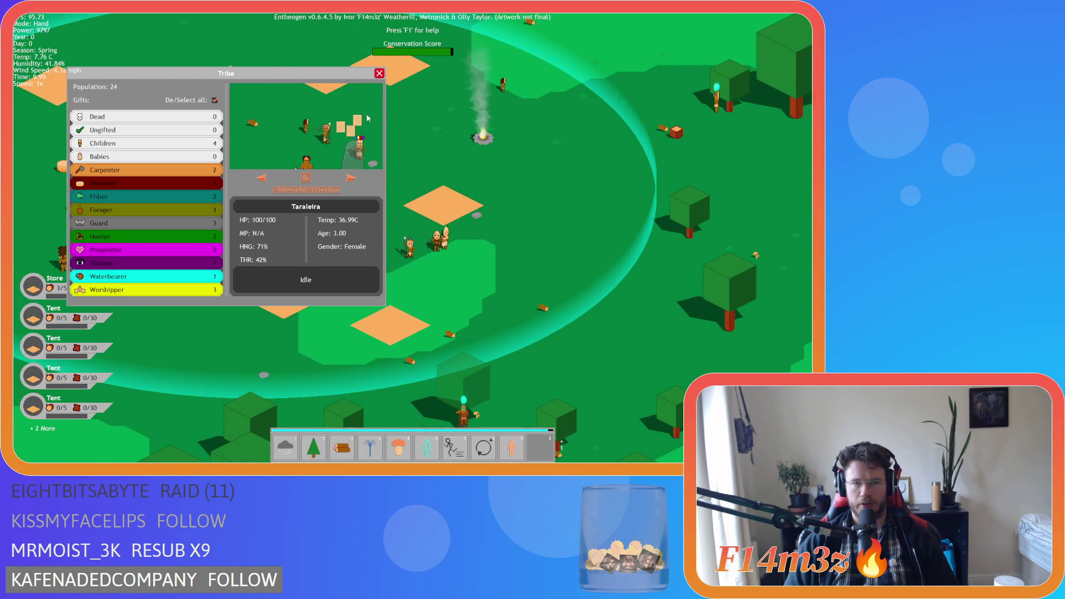
pyautogui.click(214, 100)
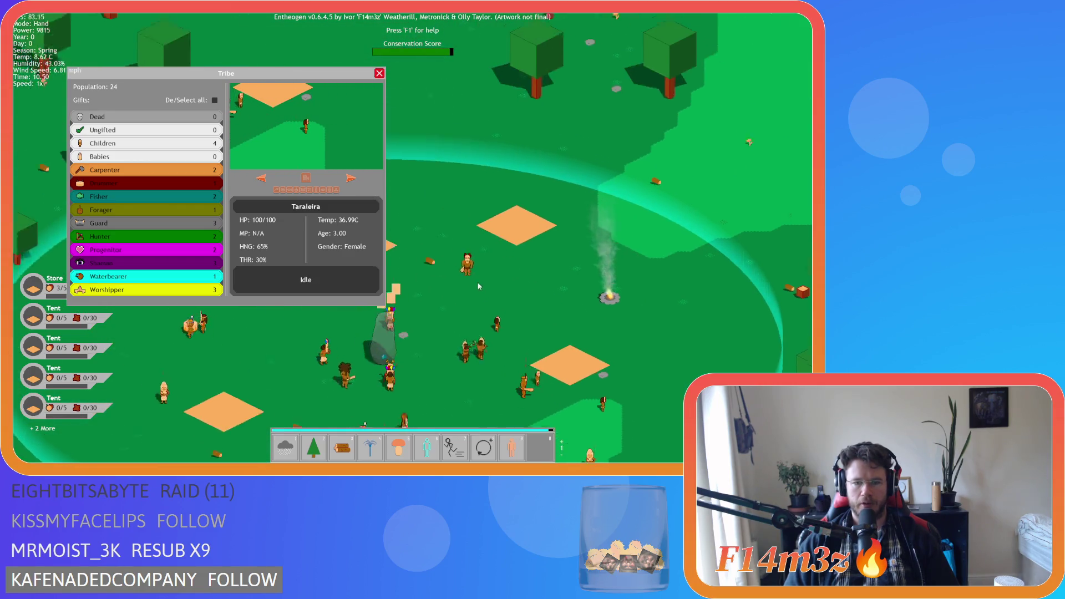
# Cast the Life miracle on the map to add an ungifted follower (population 25), then close the Tribe panel.
pyautogui.click(512, 447)
pyautogui.click(499, 327)
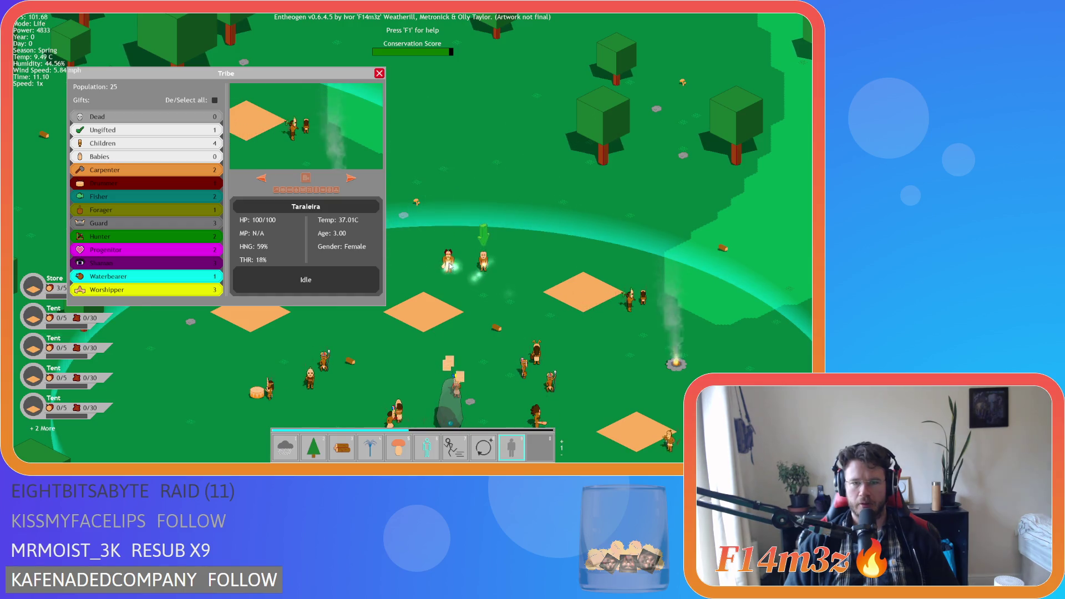
pyautogui.press('Escape')
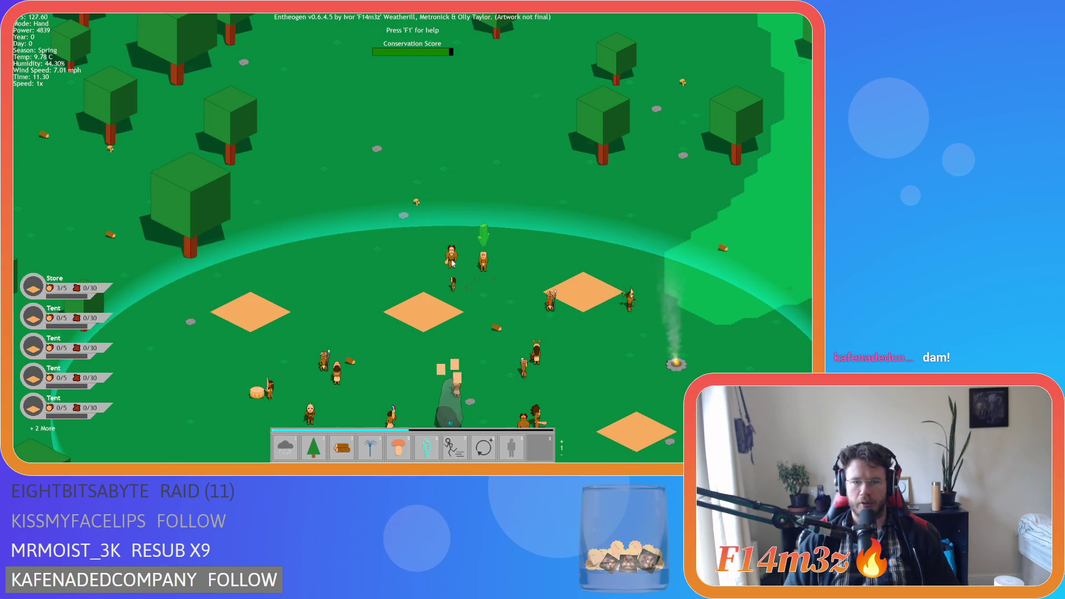
# Close the running game and uncomment the ob_particles Step condition on lines 206–208.
pyautogui.hotkey('alt', 'F4')
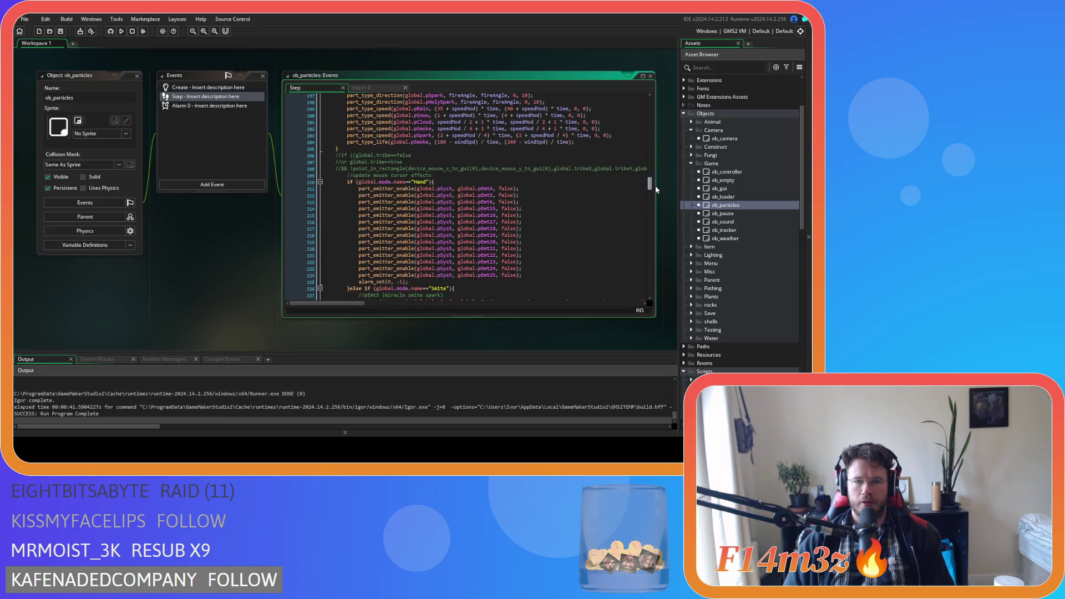
pyautogui.moveTo(654, 181); pyautogui.dragTo(656, 184)
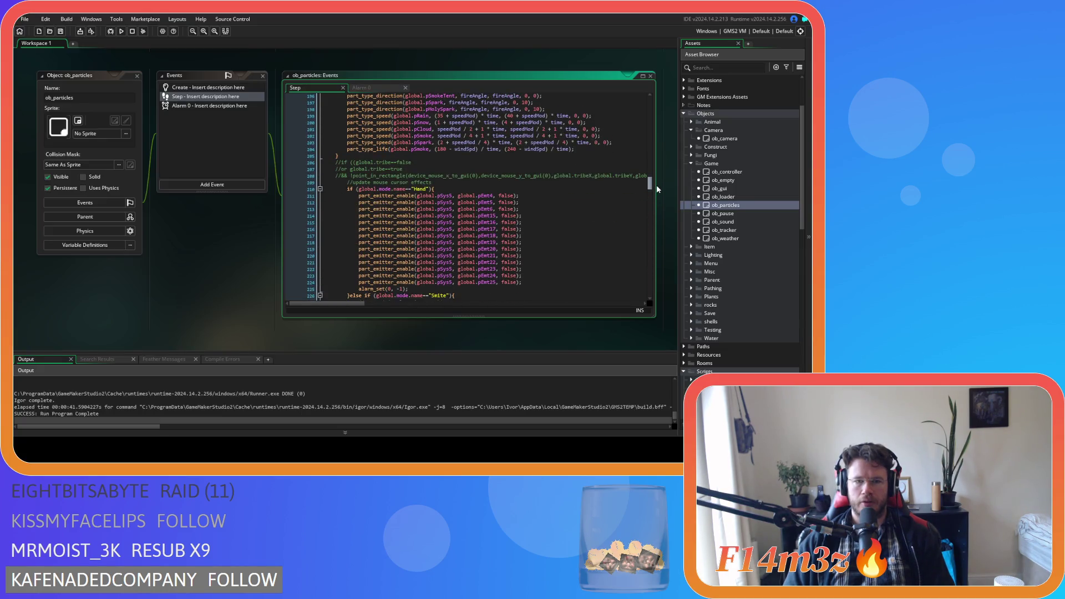
pyautogui.moveTo(361, 301); pyautogui.dragTo(430, 302)
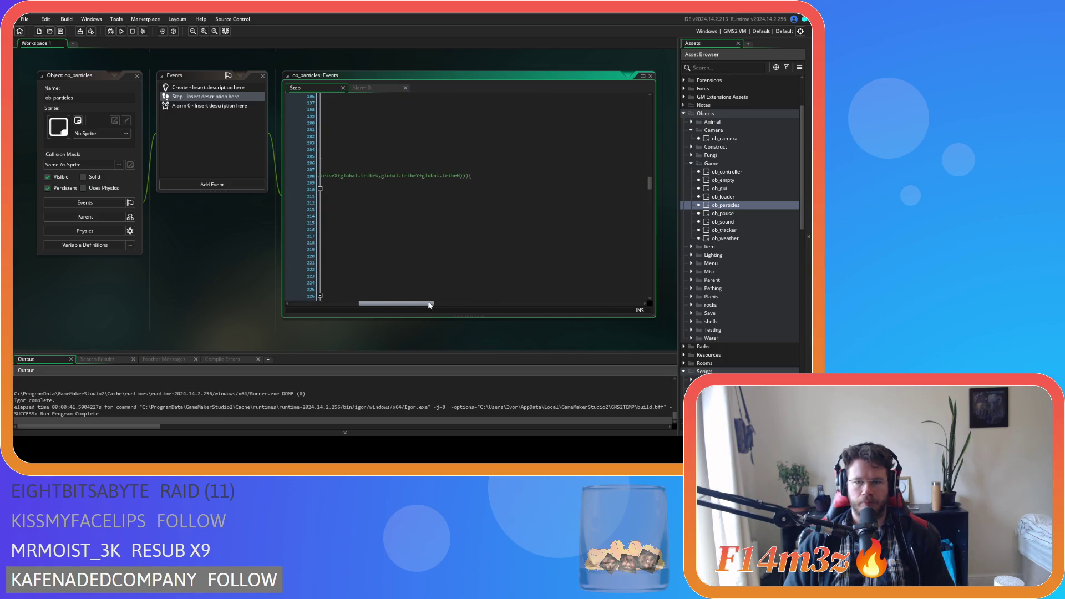
pyautogui.moveTo(490, 178); pyautogui.dragTo(313, 161)
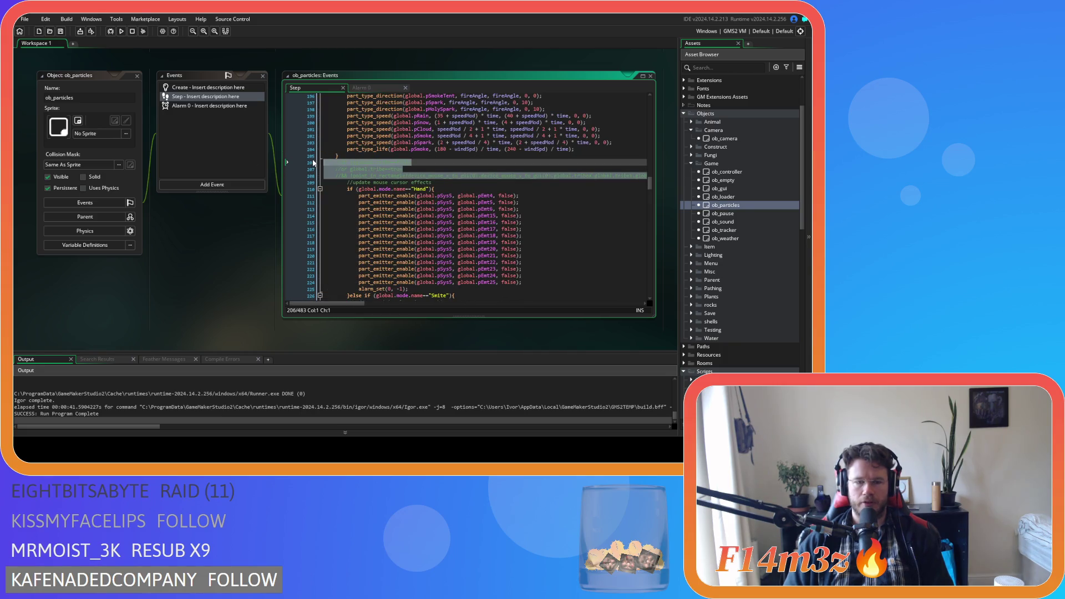
pyautogui.hotkey('ctrl', 'shift', 'k')
# Uncomment the else block at the end of the Step code, lines 466–482.
pyautogui.moveTo(651, 186); pyautogui.dragTo(656, 307)
pyautogui.moveTo(405, 302); pyautogui.dragTo(278, 296)
pyautogui.moveTo(344, 278); pyautogui.dragTo(274, 172)
pyautogui.hotkey('ctrl', 'shift', 'k')
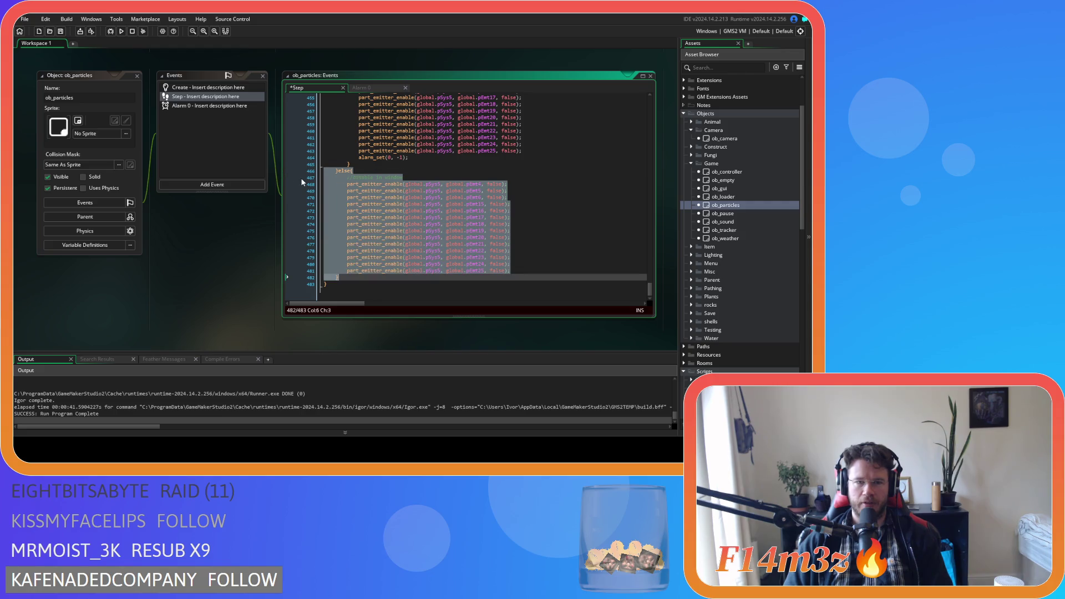
# Replace lines 206–208 with if (global.miracle==noone){, save, and rebuild the game.
pyautogui.moveTo(650, 288)
pyautogui.mouseDown()
pyautogui.moveTo(647, 117)
pyautogui.moveTo(643, 182)
pyautogui.mouseUp()
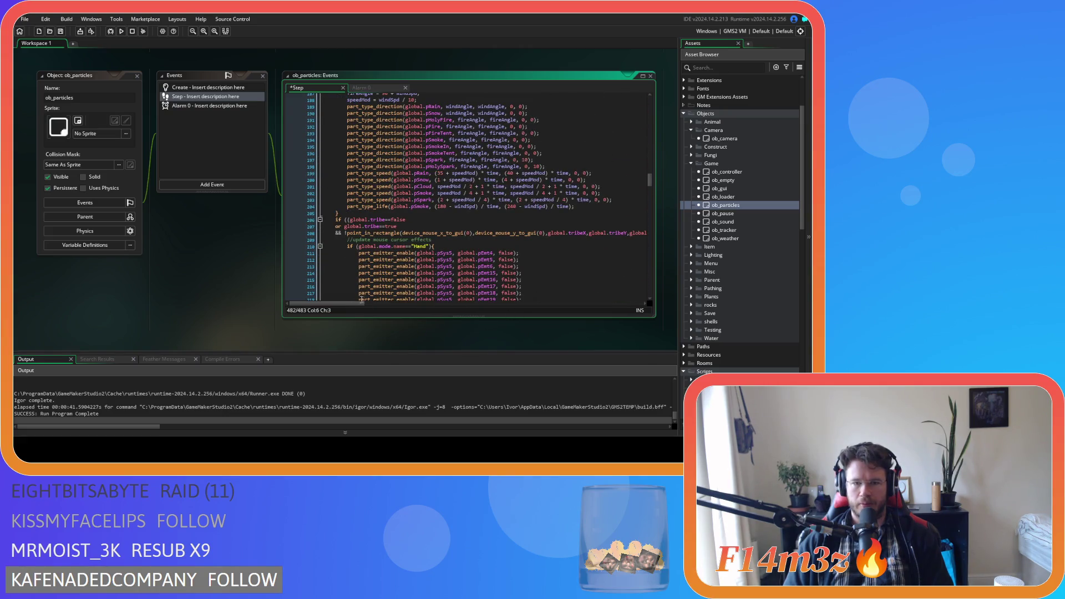
pyautogui.hscroll(5, 480, 261)
pyautogui.moveTo(488, 233)
pyautogui.mouseDown()
pyautogui.moveTo(340, 226)
pyautogui.moveTo(346, 220)
pyautogui.mouseUp()
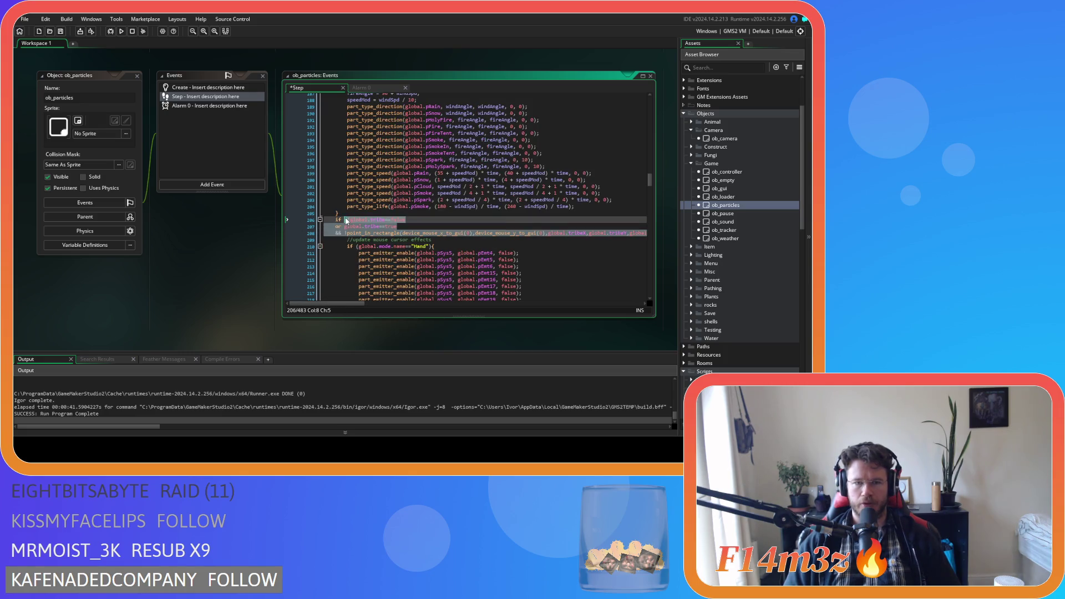
pyautogui.write('global.miracle==noone')
pyautogui.hotkey('ctrl', 's')
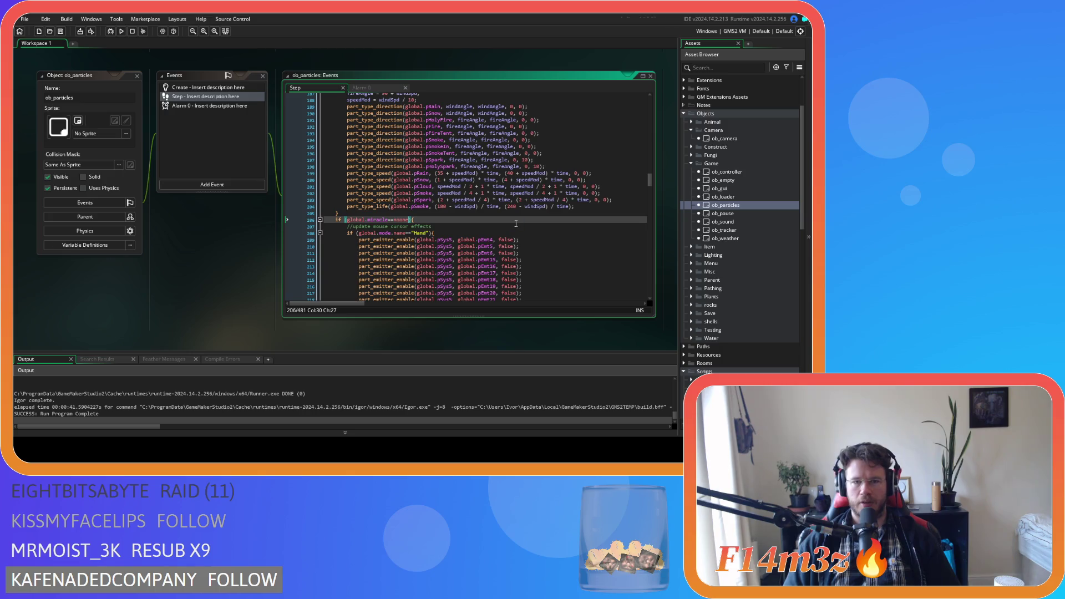
pyautogui.press('F5')
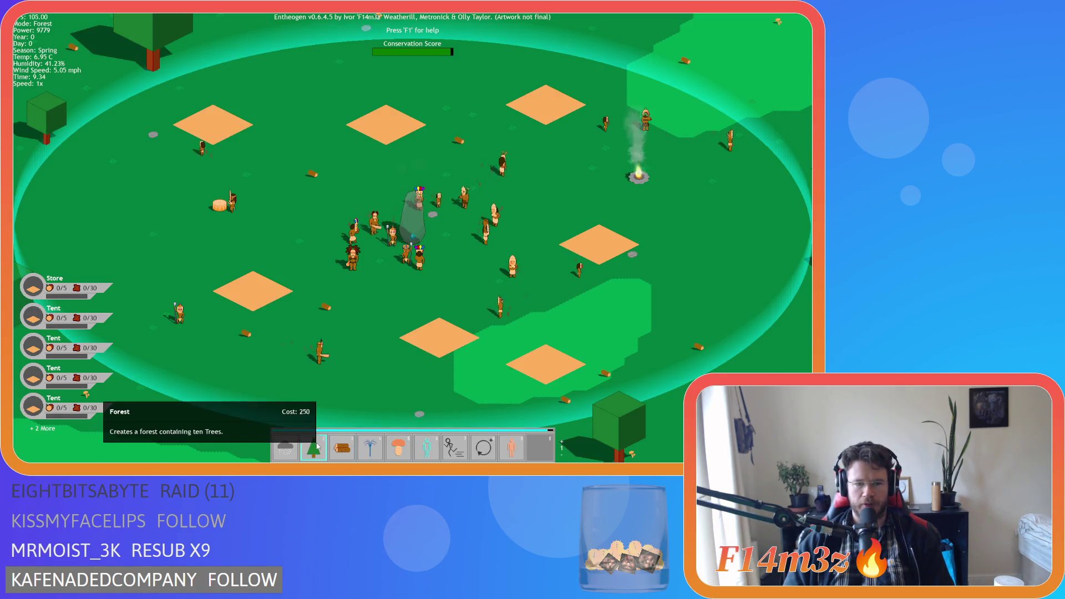
# Pick up the person miracle from the hotbar and swap the two person miracles between slots and back.
pyautogui.scroll(3, 458, 234)
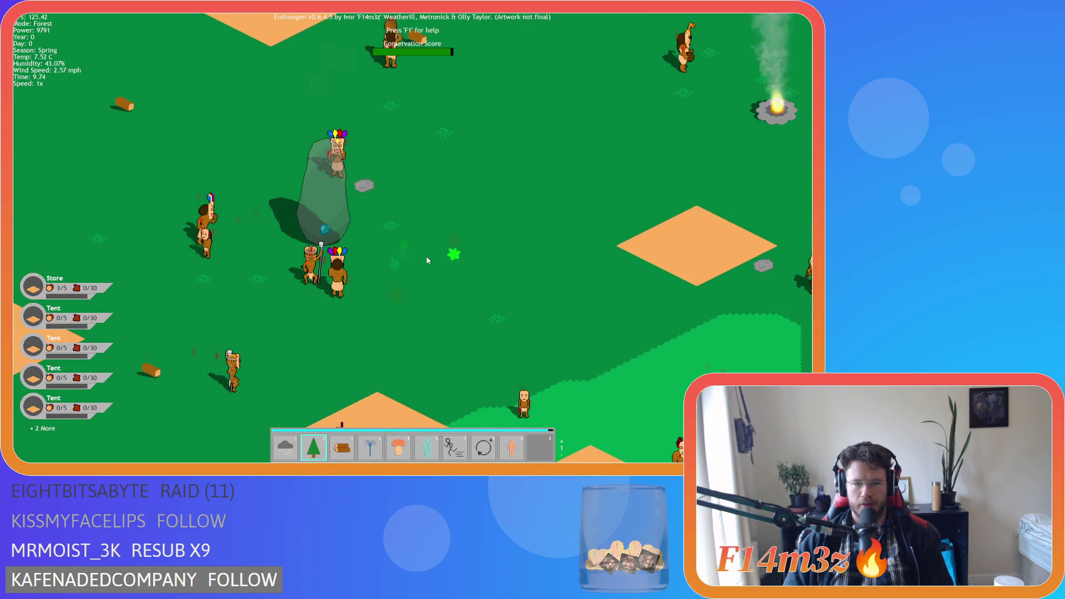
pyautogui.press('Down')
pyautogui.press('Right')
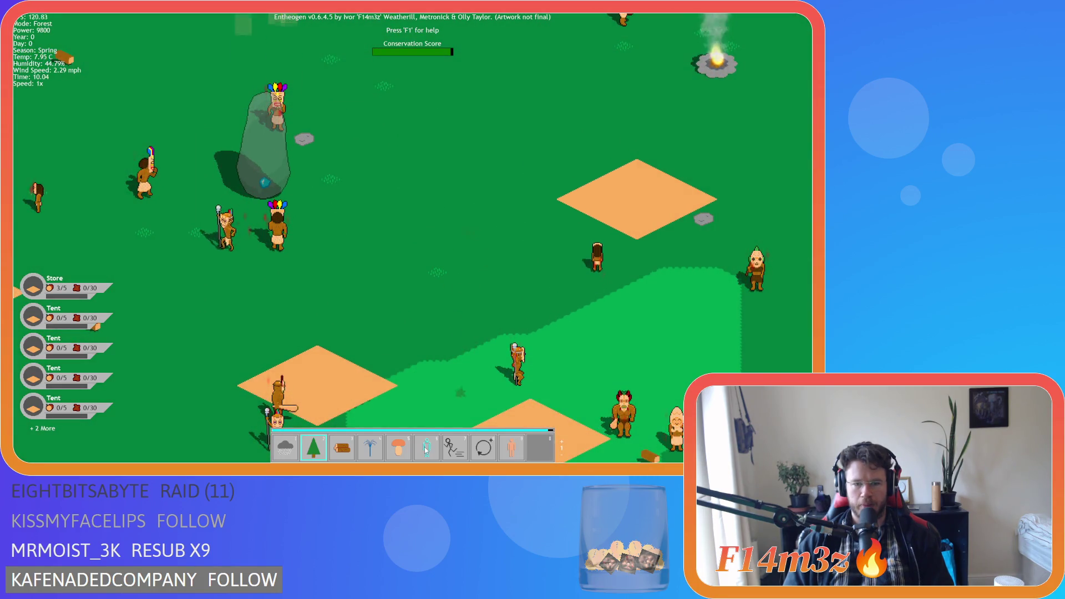
pyautogui.moveTo(426, 448)
pyautogui.mouseDown()
pyautogui.moveTo(437, 283)
pyautogui.moveTo(411, 194)
pyautogui.moveTo(539, 448)
pyautogui.mouseUp()
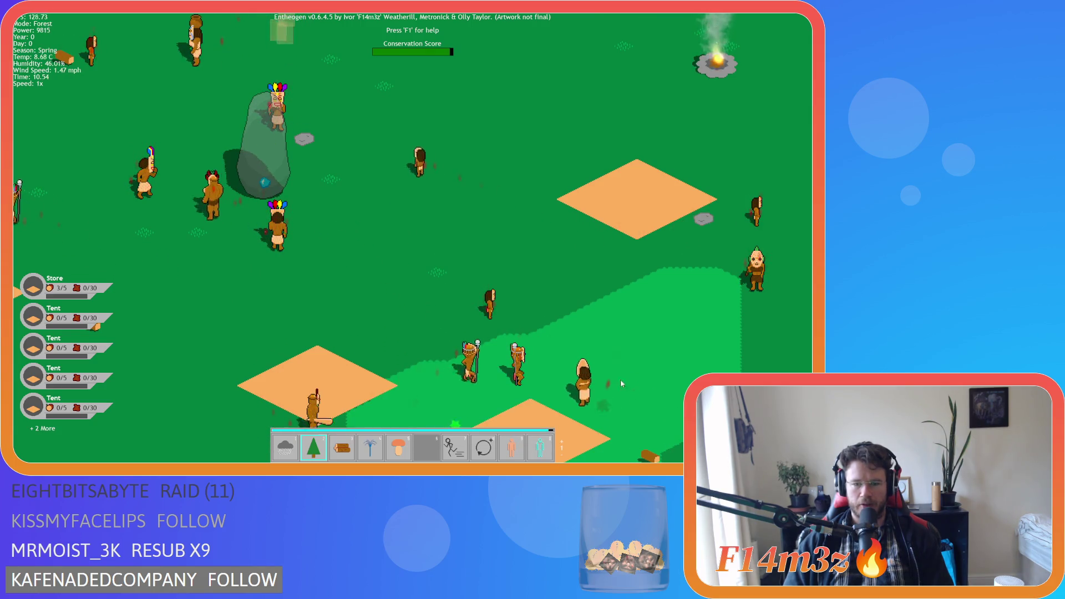
pyautogui.click(541, 450)
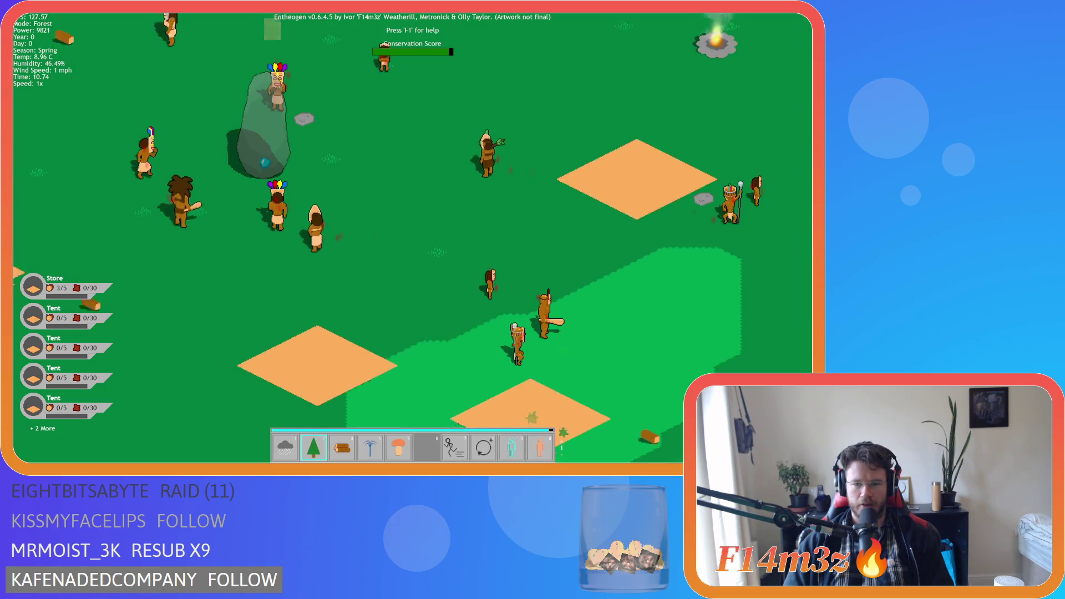
pyautogui.click(544, 452)
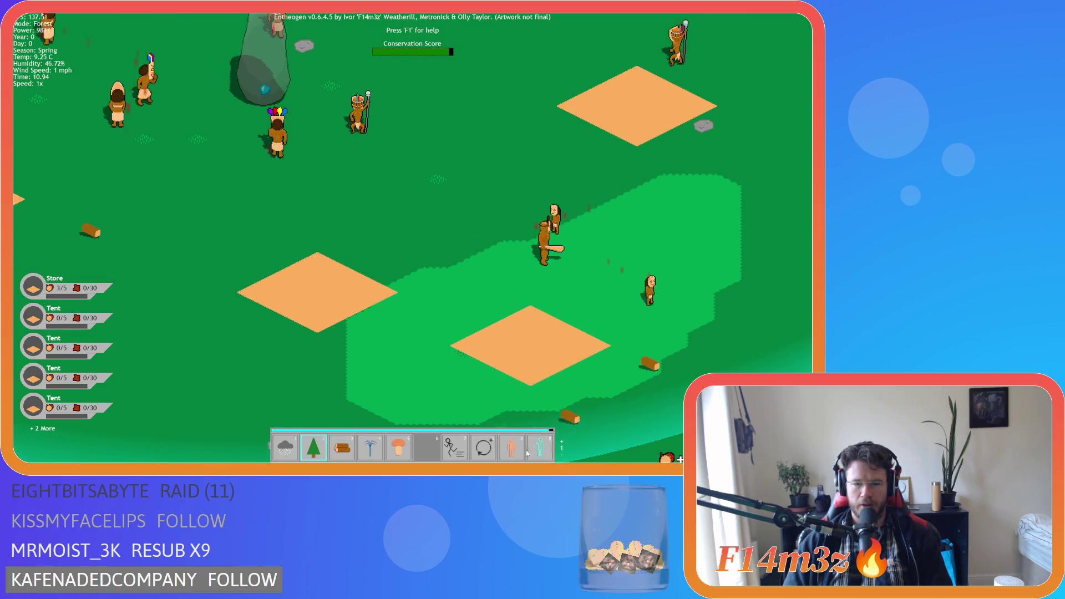
# Cast the forest miracle on the sand plot, then select the Invisibility miracle.
pyautogui.scroll(-1, 453, 452)
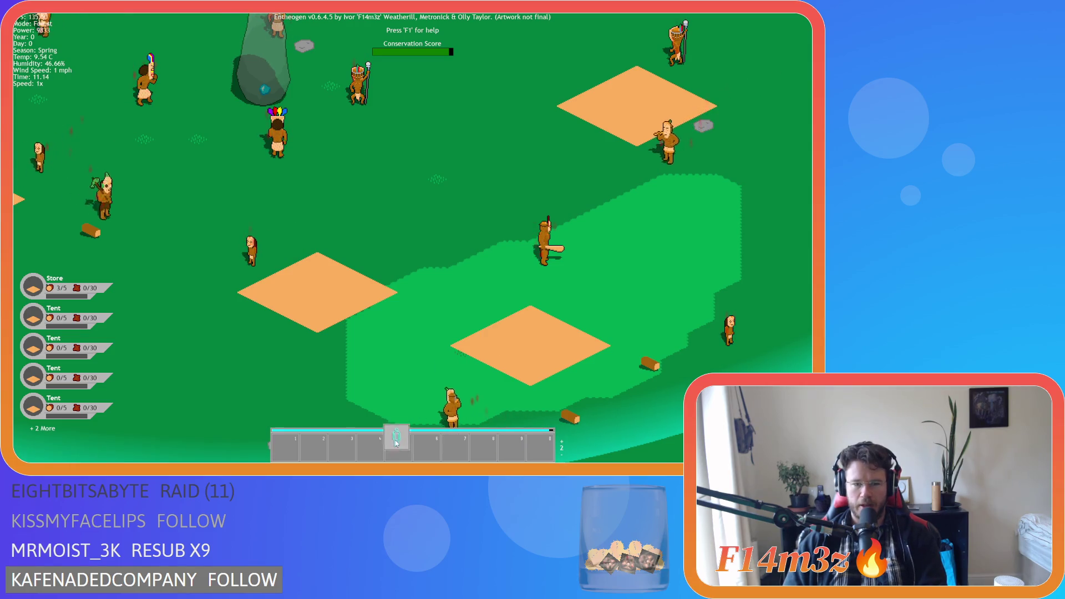
pyautogui.scroll(-1, 453, 452)
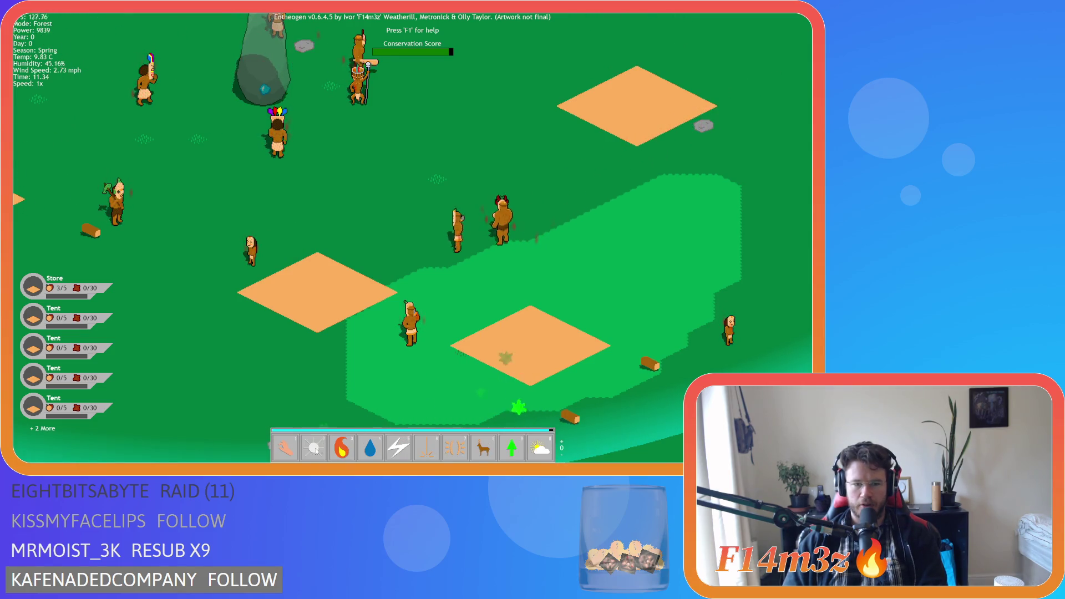
pyautogui.scroll(1, 418, 383)
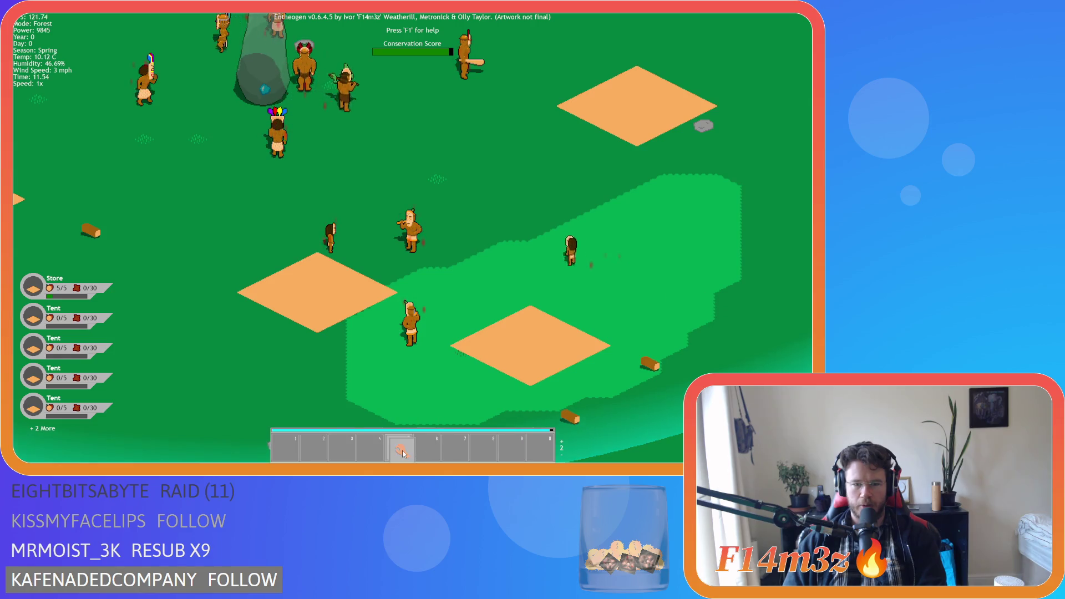
pyautogui.scroll(-1, 494, 343)
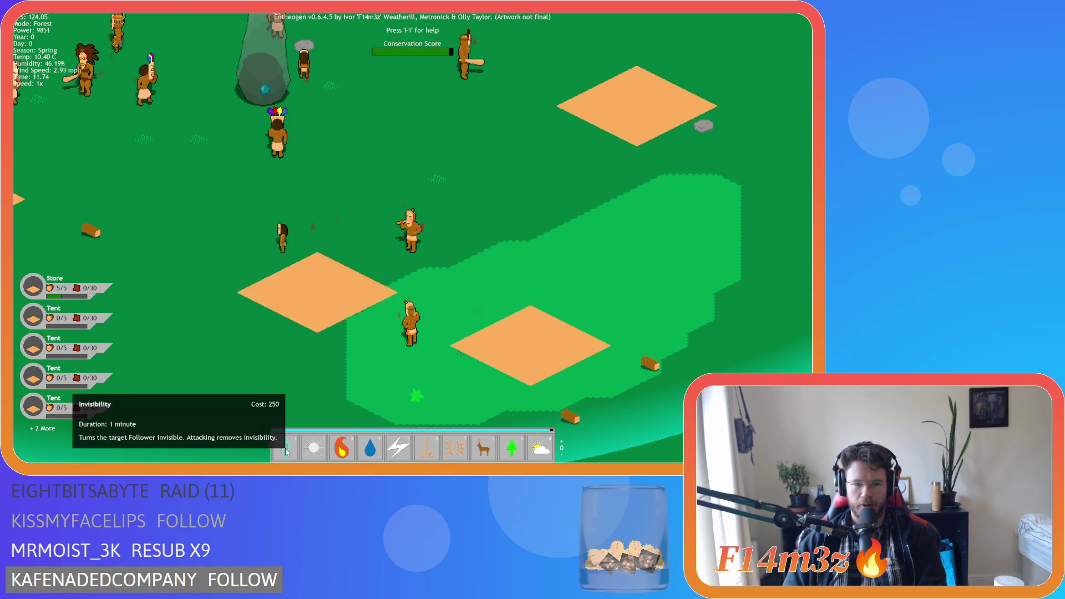
pyautogui.scroll(2, 451, 395)
pyautogui.click(501, 341)
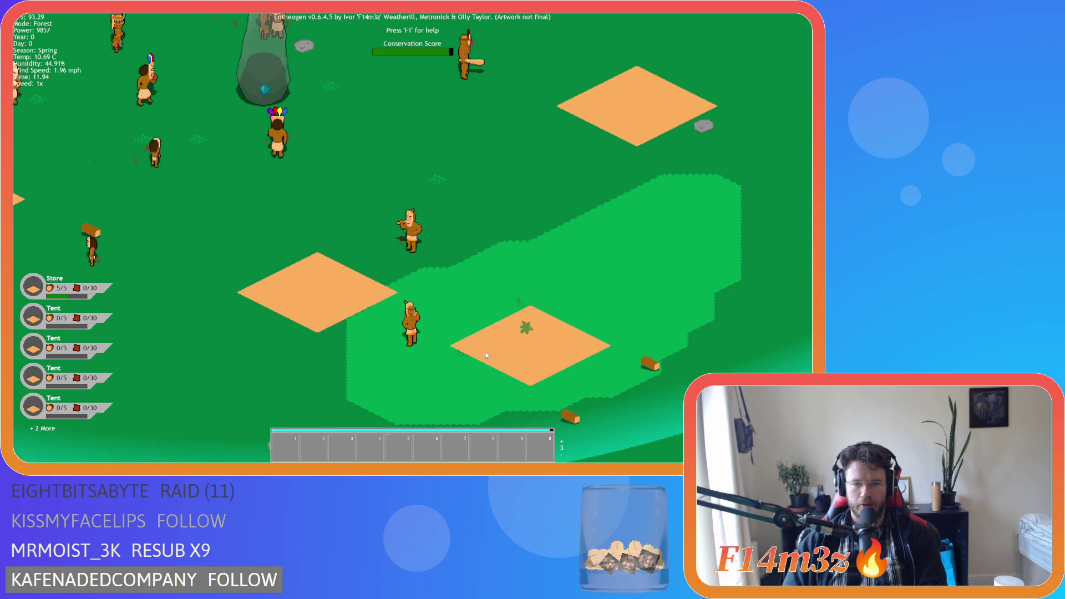
pyautogui.scroll(-2, 481, 357)
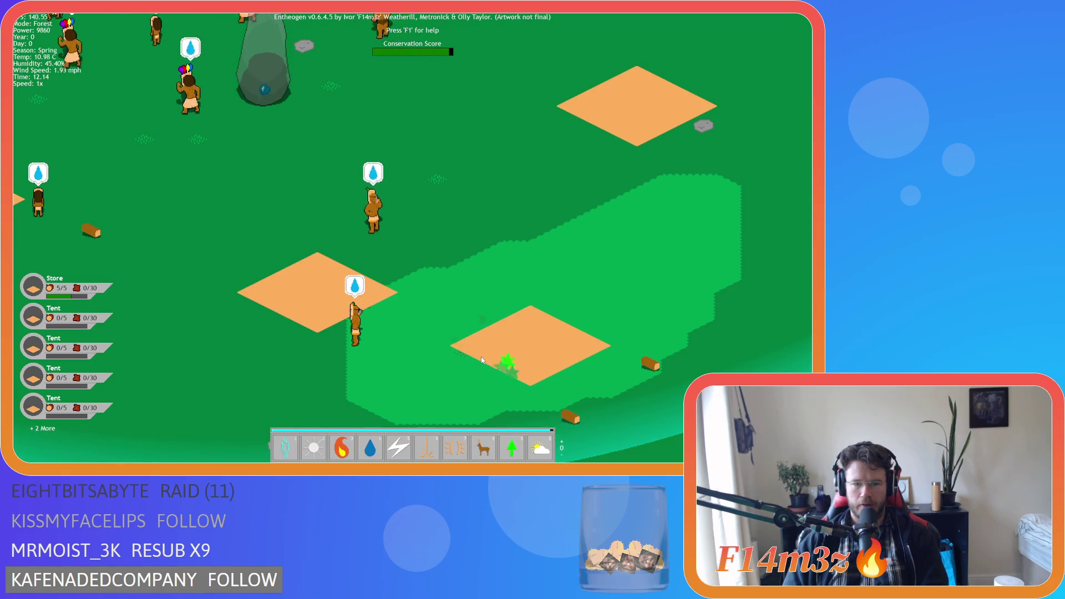
pyautogui.press('1')
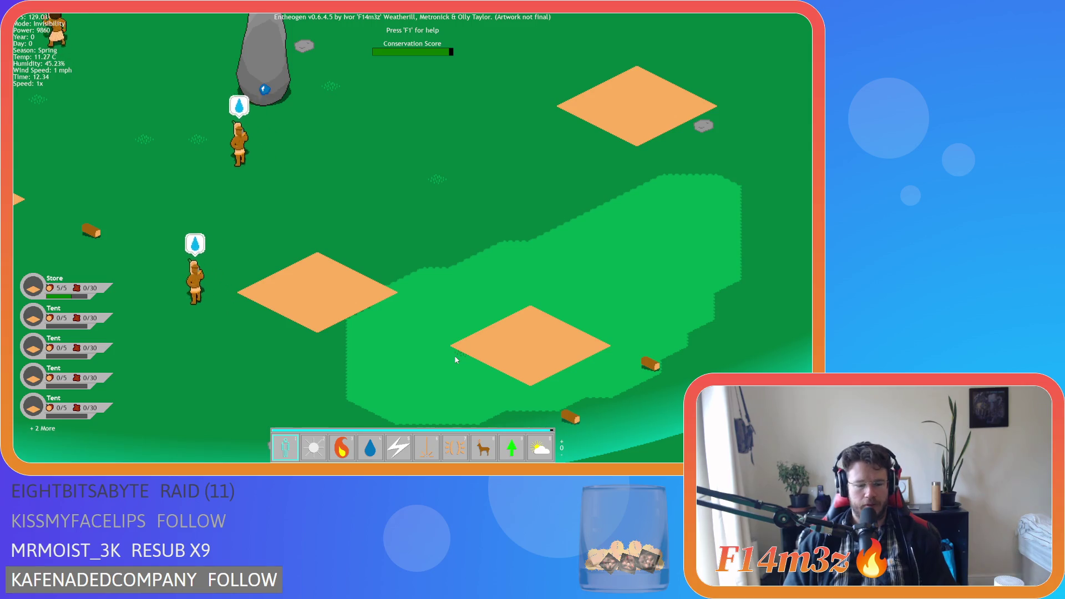
# Lift the lightning and water-drop miracles from the hotbar, return them, and bring up the quit prompt.
pyautogui.scroll(-5, 426, 318)
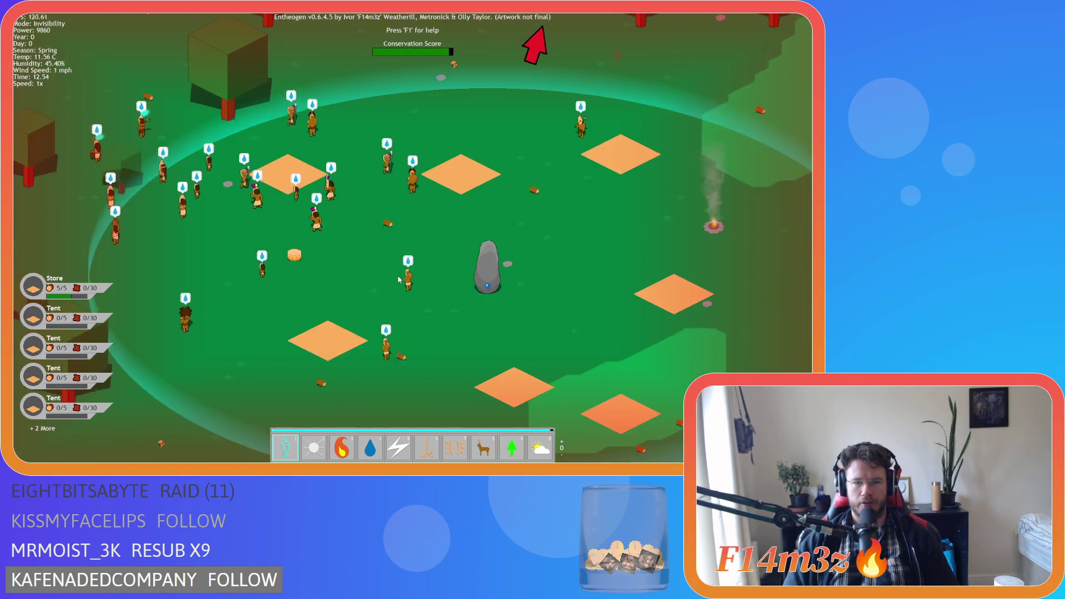
pyautogui.press('s')
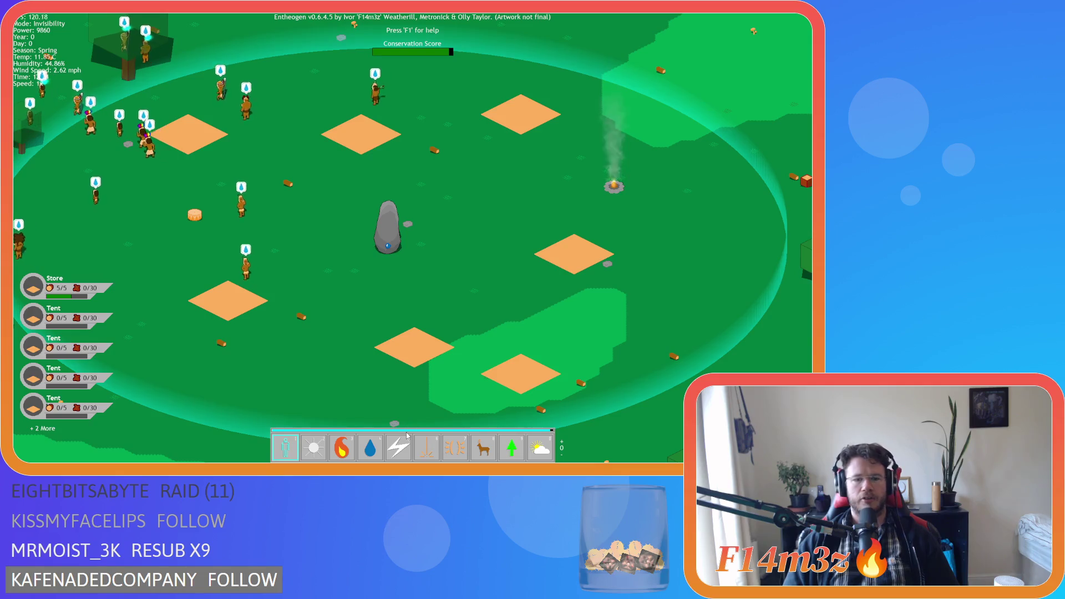
pyautogui.moveTo(398, 447)
pyautogui.mouseDown()
pyautogui.moveTo(397, 347)
pyautogui.moveTo(371, 297)
pyautogui.moveTo(390, 322)
pyautogui.moveTo(399, 448)
pyautogui.moveTo(413, 435)
pyautogui.moveTo(426, 450)
pyautogui.moveTo(405, 458)
pyautogui.mouseUp()
pyautogui.press('w')
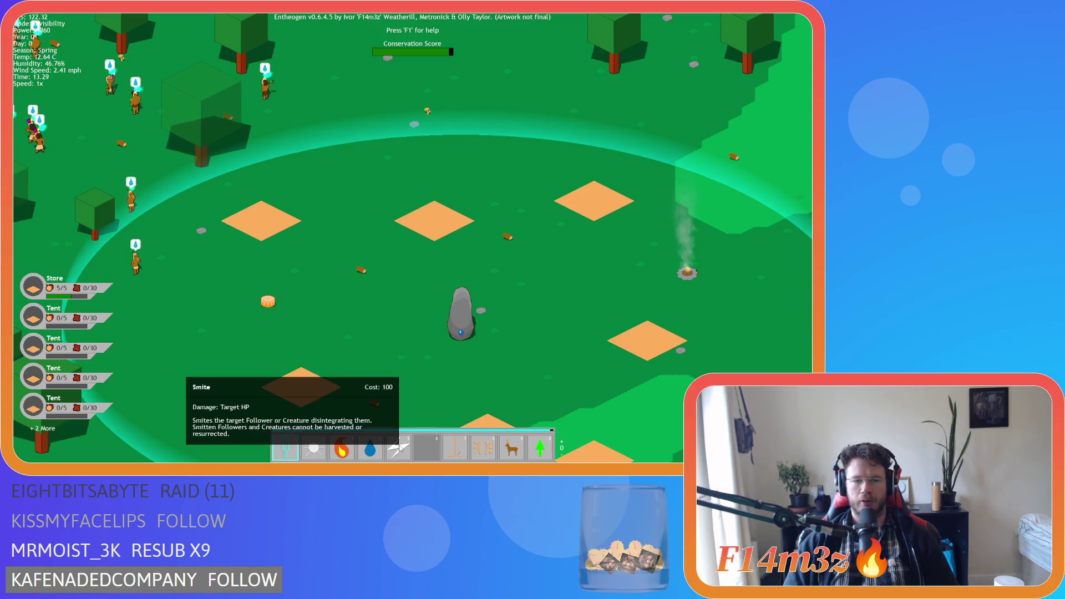
pyautogui.press('d')
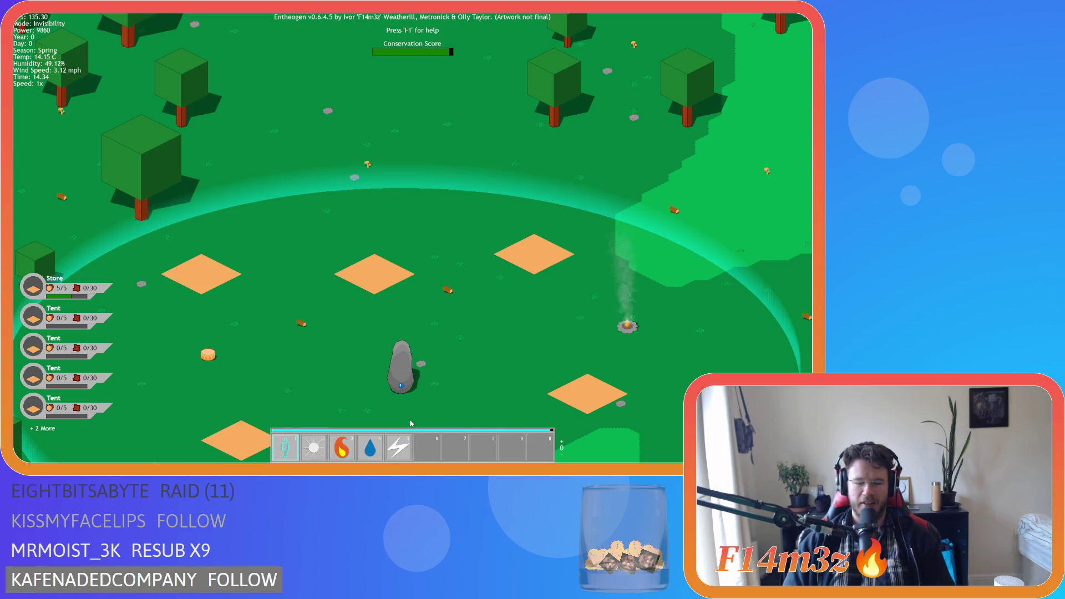
pyautogui.moveTo(370, 447)
pyautogui.mouseDown()
pyautogui.moveTo(374, 410)
pyautogui.moveTo(371, 445)
pyautogui.mouseUp()
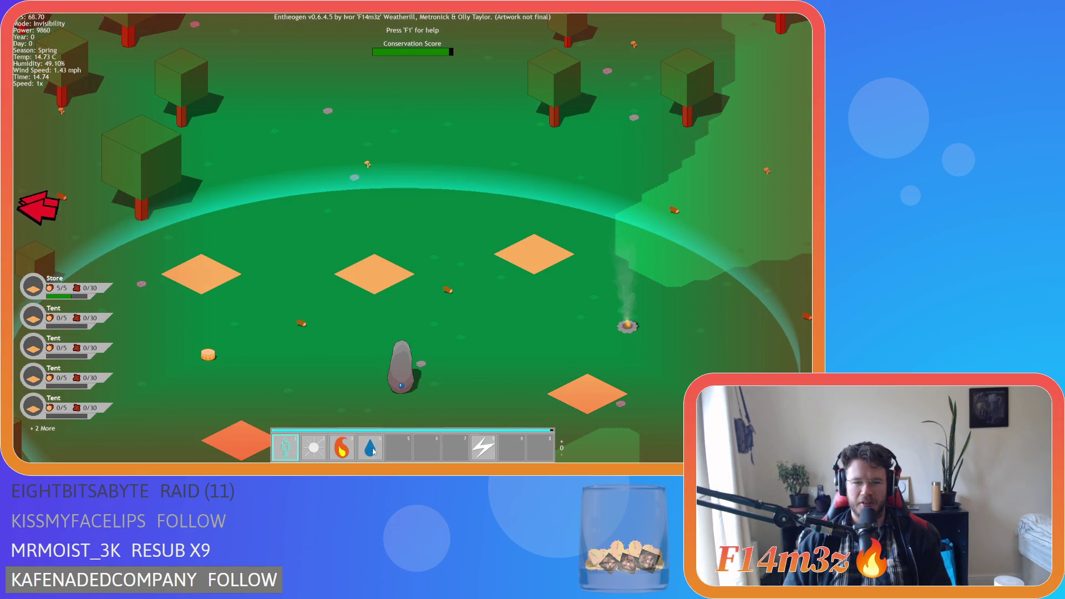
pyautogui.press('Escape')
# Confirm quitting the game and close all open editor windows in GameMaker.
pyautogui.press('y')
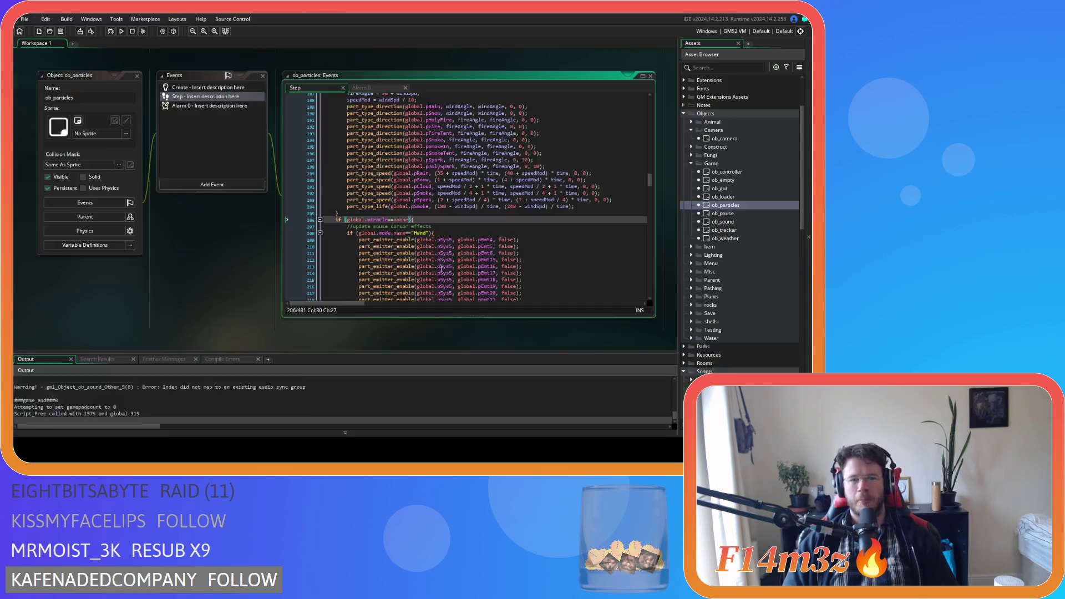
pyautogui.rightClick(220, 267)
pyautogui.moveTo(249, 280)
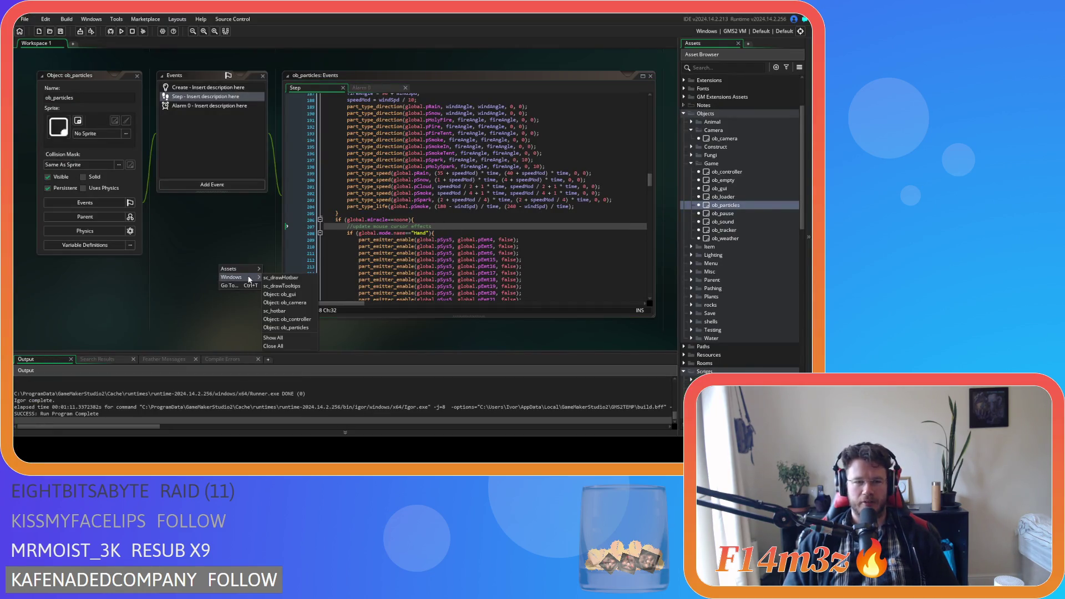
pyautogui.click(274, 346)
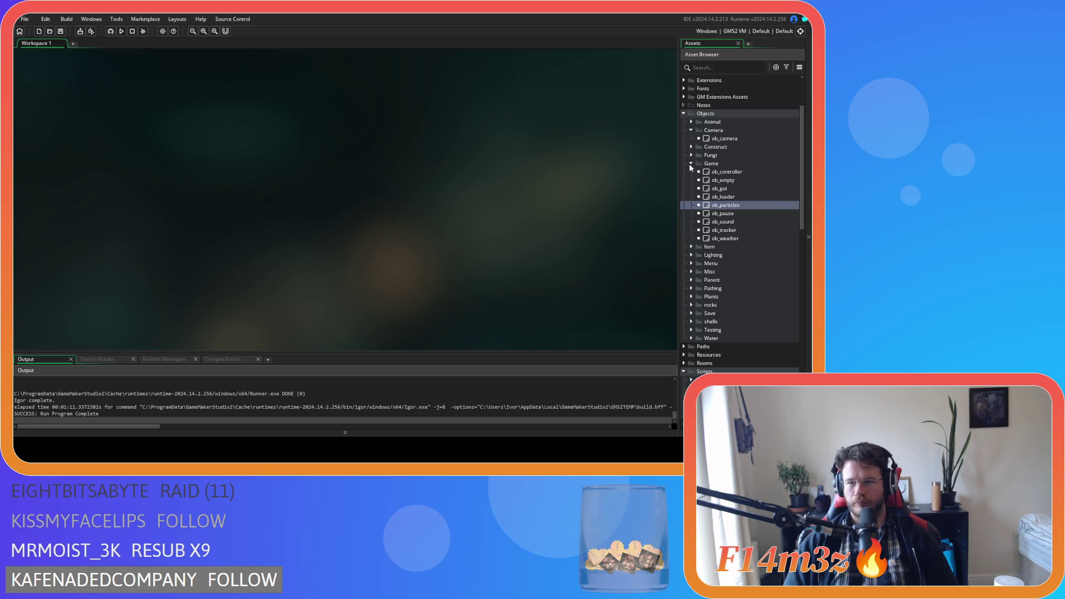
# Collapse the Objects and Hotbar folders and open the sc_hotbar script.
pyautogui.click(683, 113)
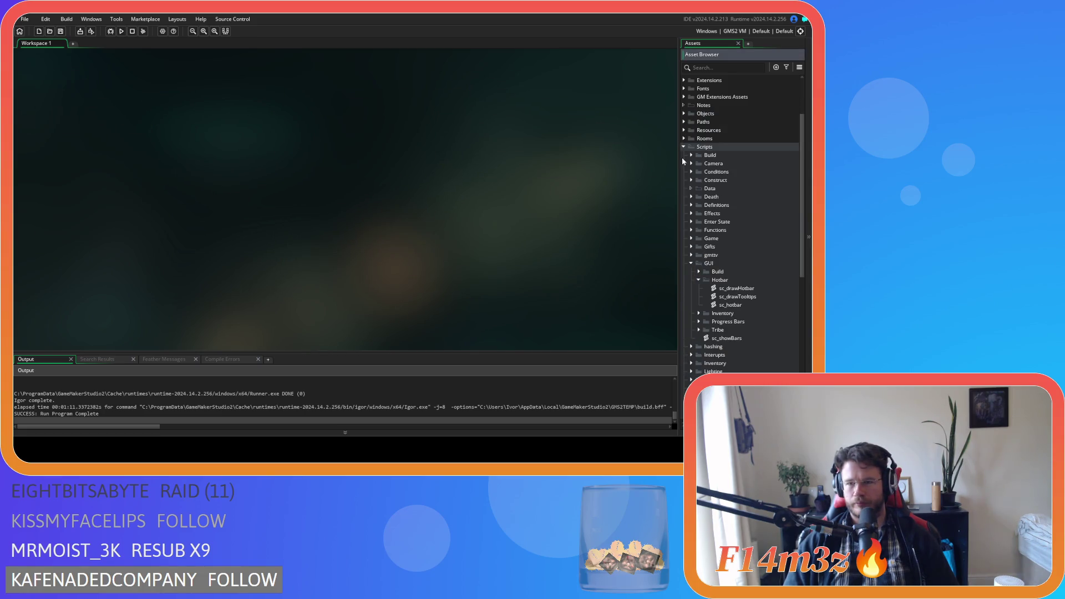
pyautogui.click(698, 280)
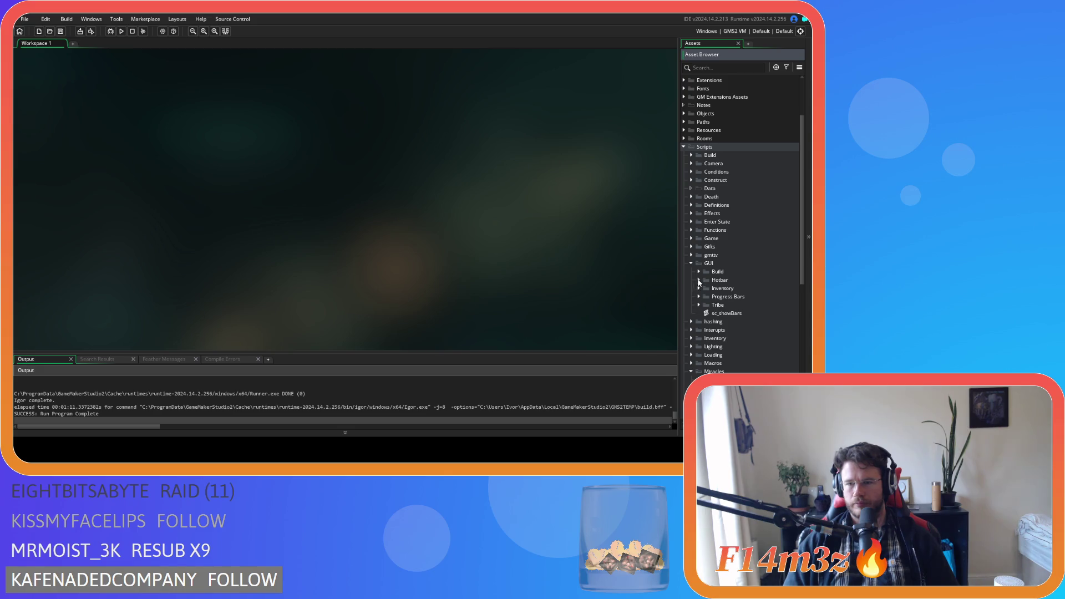
pyautogui.scroll(-2, 693, 355)
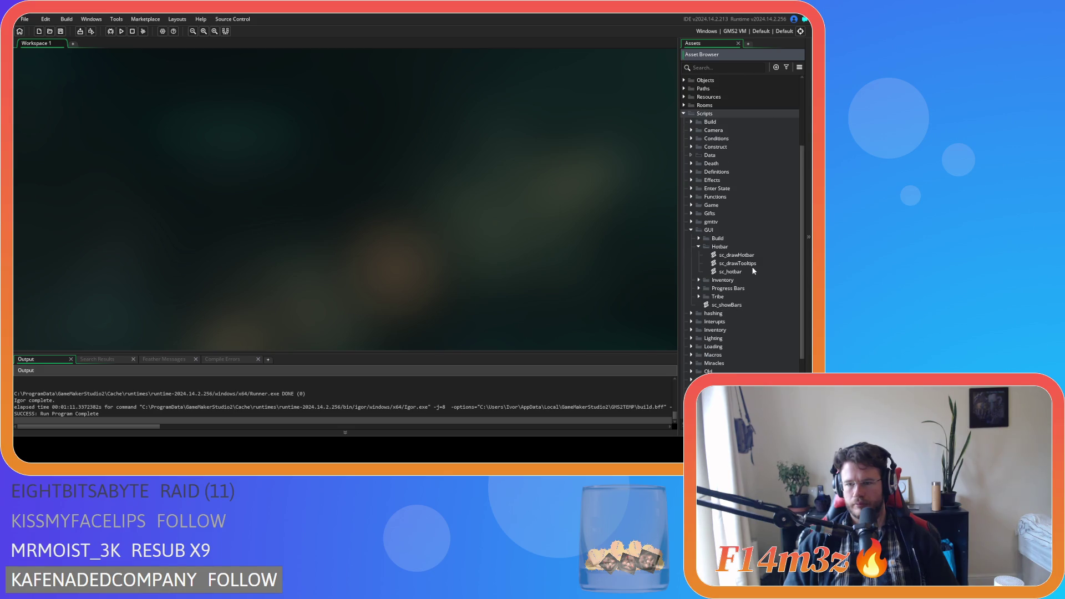
pyautogui.doubleClick(731, 271)
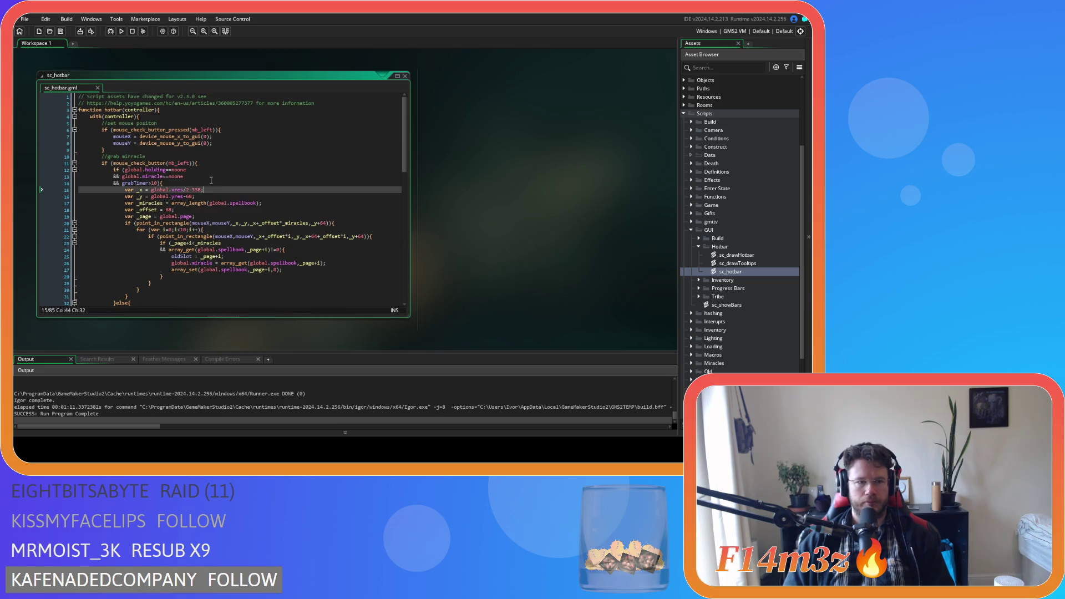
# Duplicate the empty-slot drop block, lines 68–73, and turn the copy into an else-if.
pyautogui.moveTo(404, 169); pyautogui.dragTo(393, 291)
pyautogui.click(183, 204)
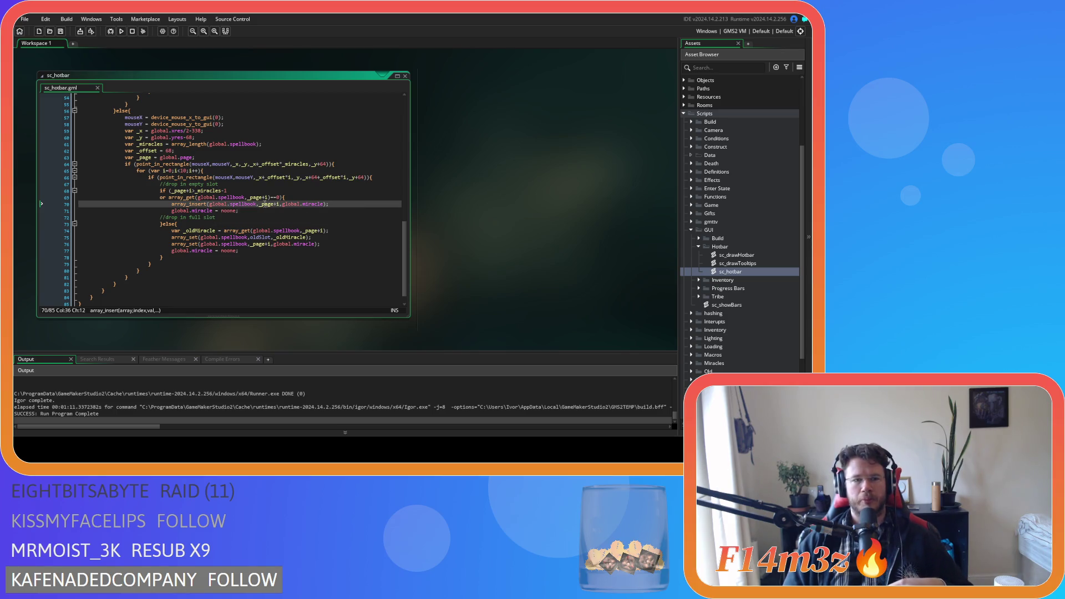
pyautogui.click(276, 197)
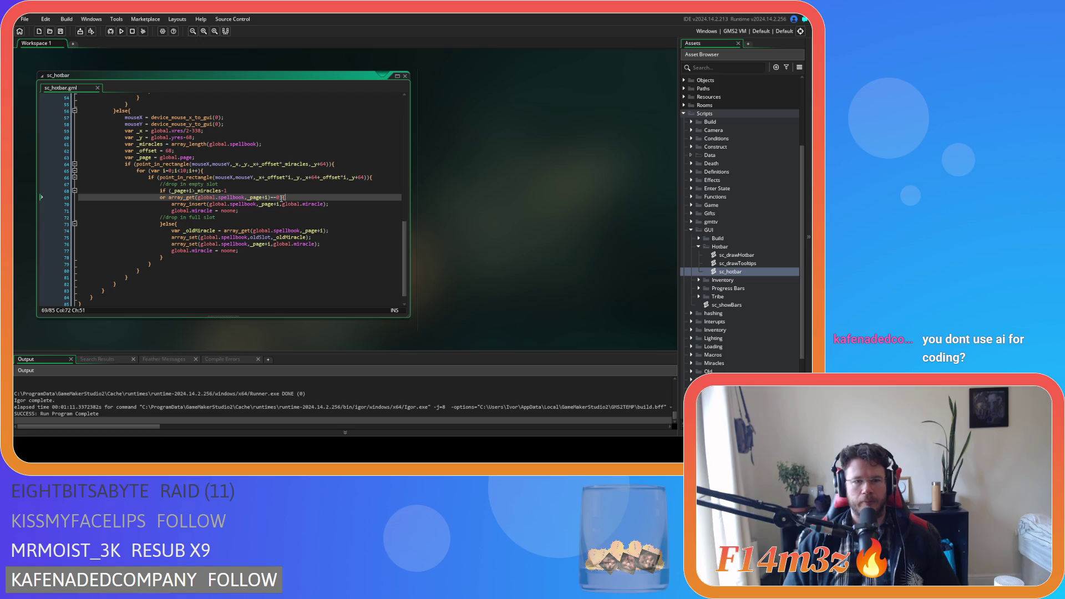
pyautogui.moveTo(171, 200); pyautogui.dragTo(168, 197)
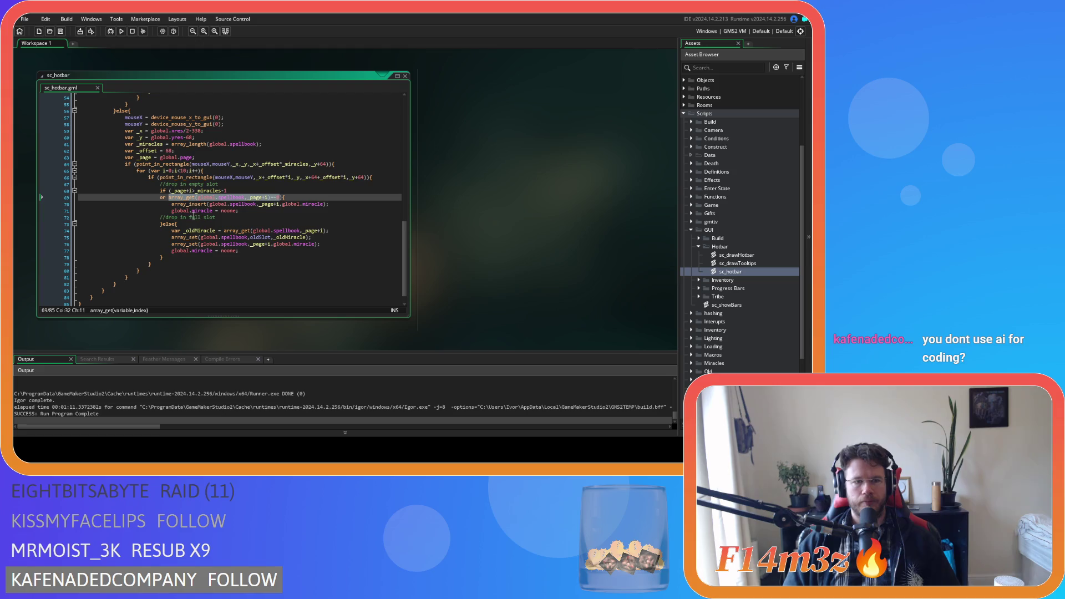
pyautogui.click(163, 224)
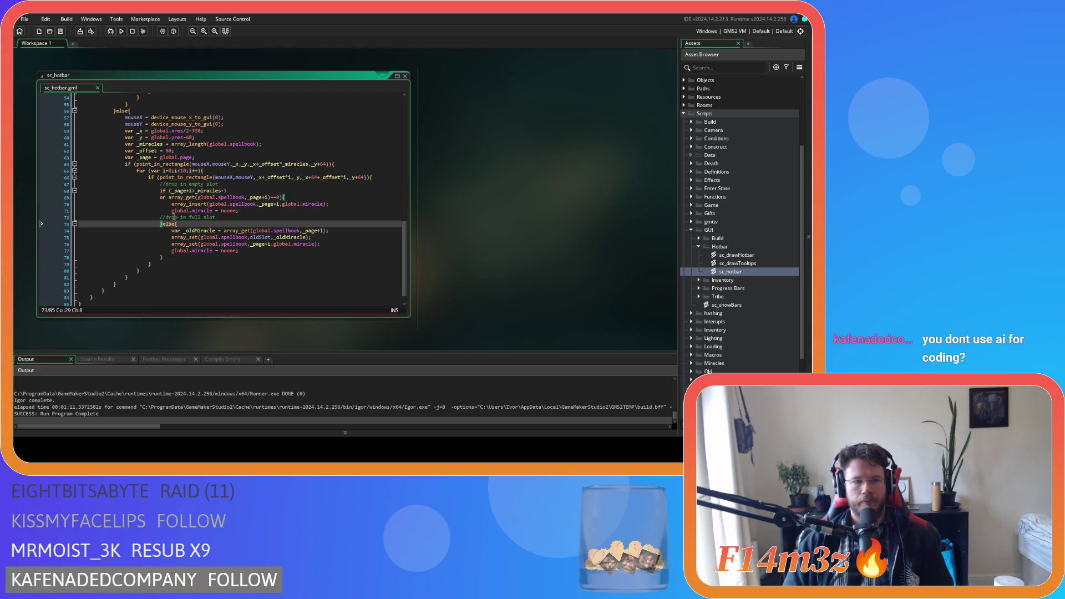
pyautogui.moveTo(162, 224); pyautogui.dragTo(157, 189)
pyautogui.hotkey('ctrl', 'd')
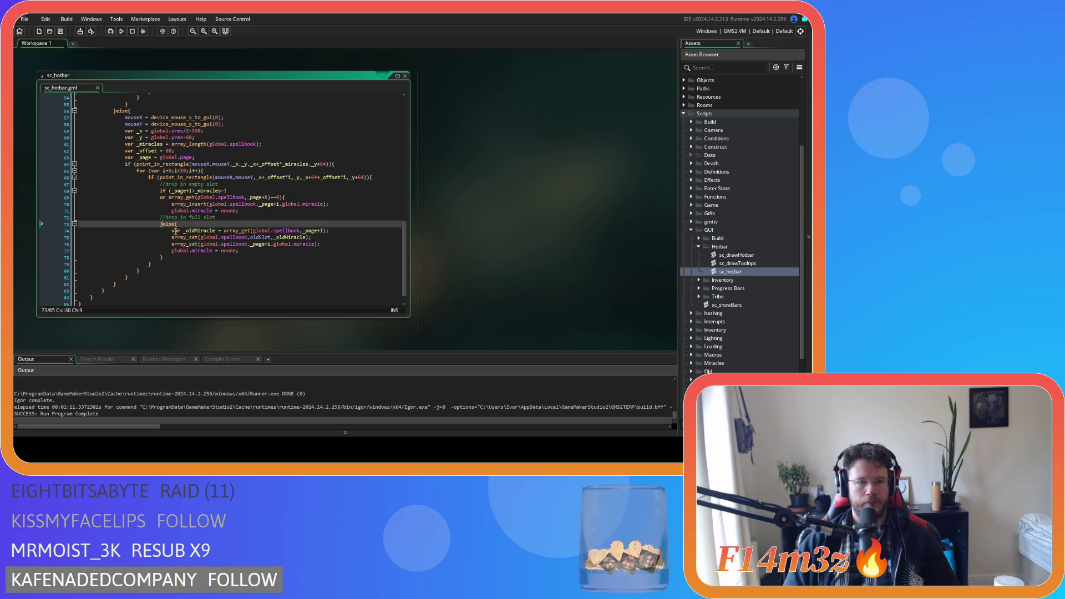
pyautogui.write('else')
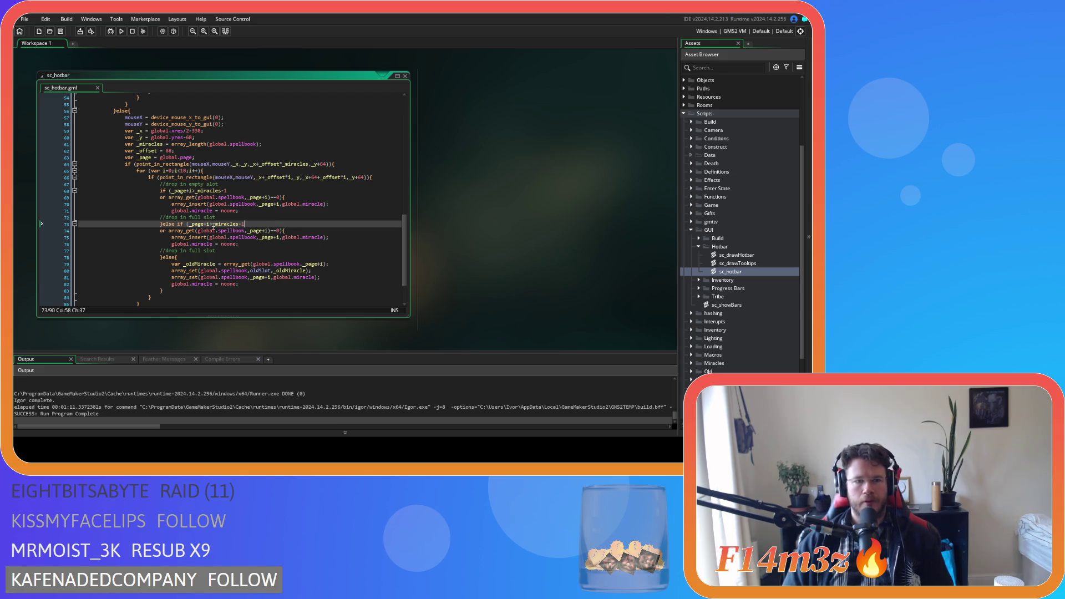
# Remove the page-bounds check from the copy and the empty-slot check from the first branch.
pyautogui.click(172, 231)
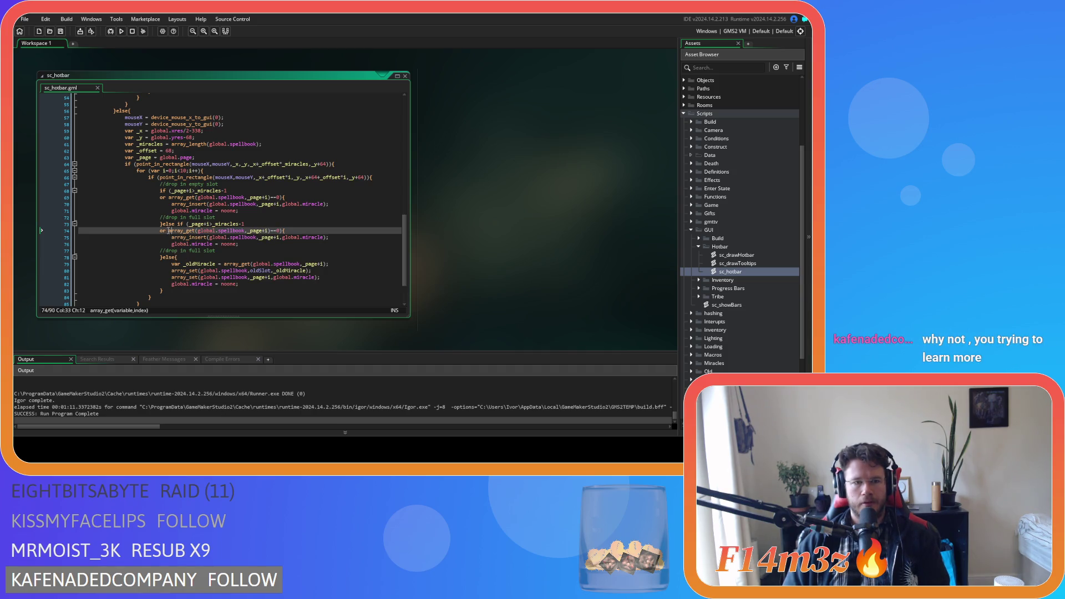
pyautogui.keyDown('shift'); pyautogui.click(189, 224); pyautogui.keyUp('shift')
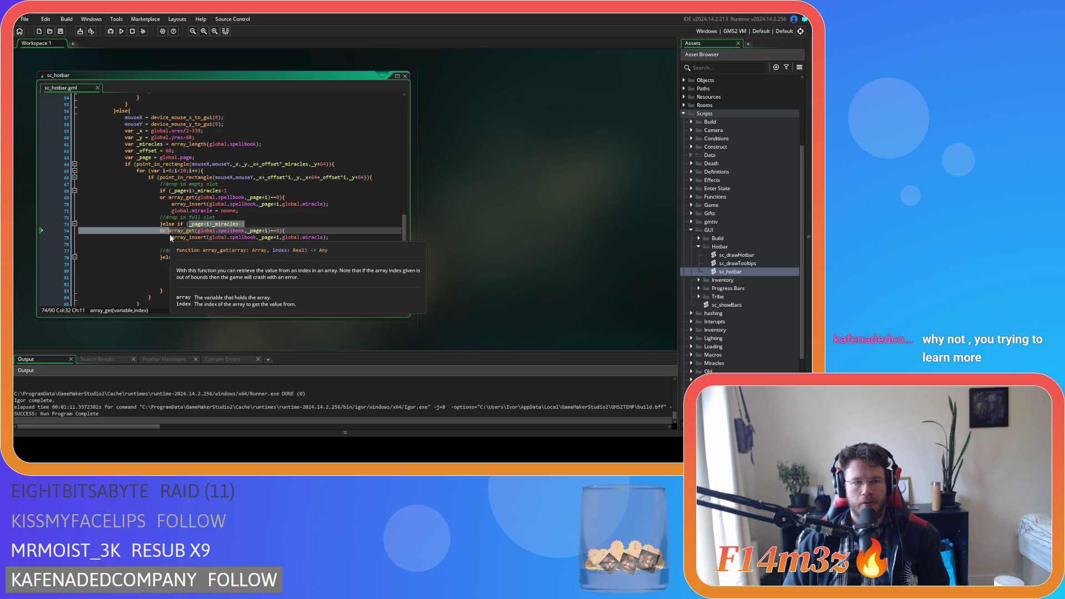
pyautogui.press('BackSpace')
pyautogui.moveTo(279, 198); pyautogui.dragTo(100, 198)
pyautogui.press('BackSpace')
pyautogui.press('BackSpace')
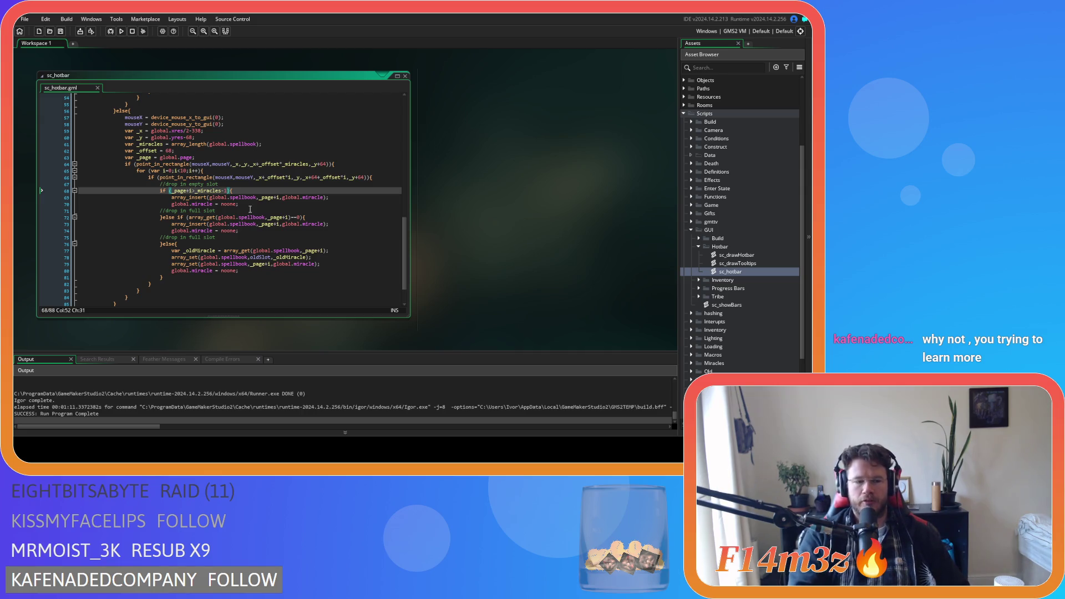
# Review both branches' conditions and their array_insert calls.
pyautogui.click(255, 197)
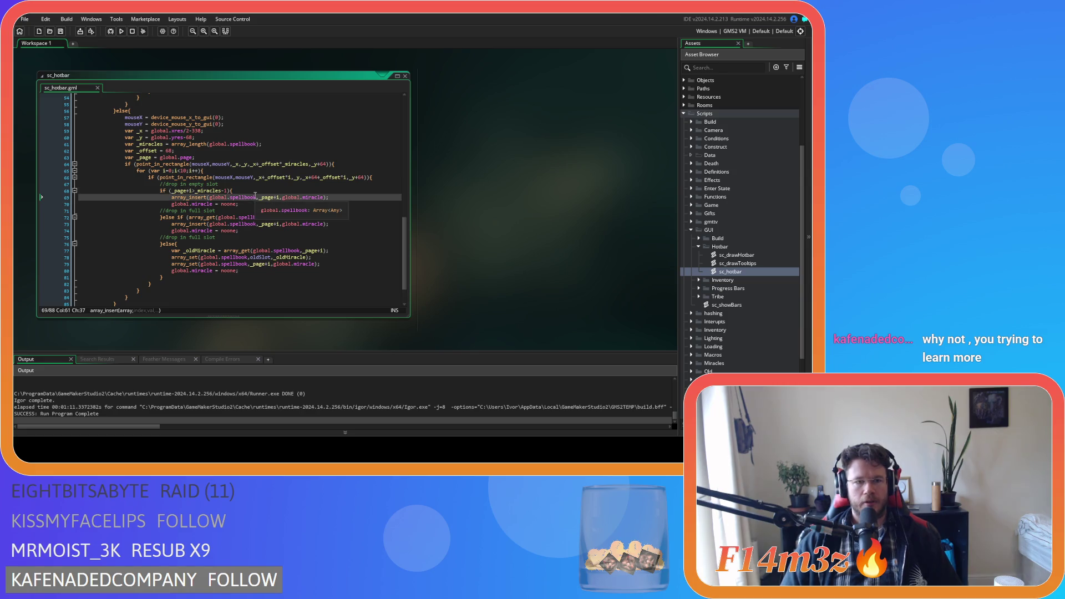
pyautogui.click(242, 190)
pyautogui.click(242, 212)
pyautogui.click(314, 219)
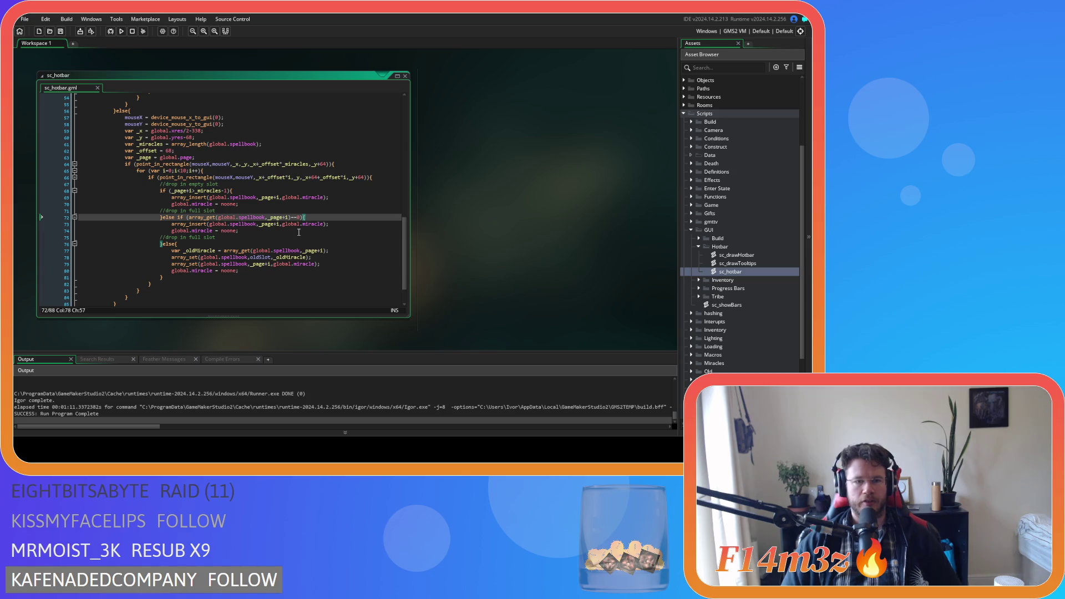
pyautogui.click(207, 198)
pyautogui.click(237, 211)
pyautogui.moveTo(148, 191); pyautogui.dragTo(195, 198)
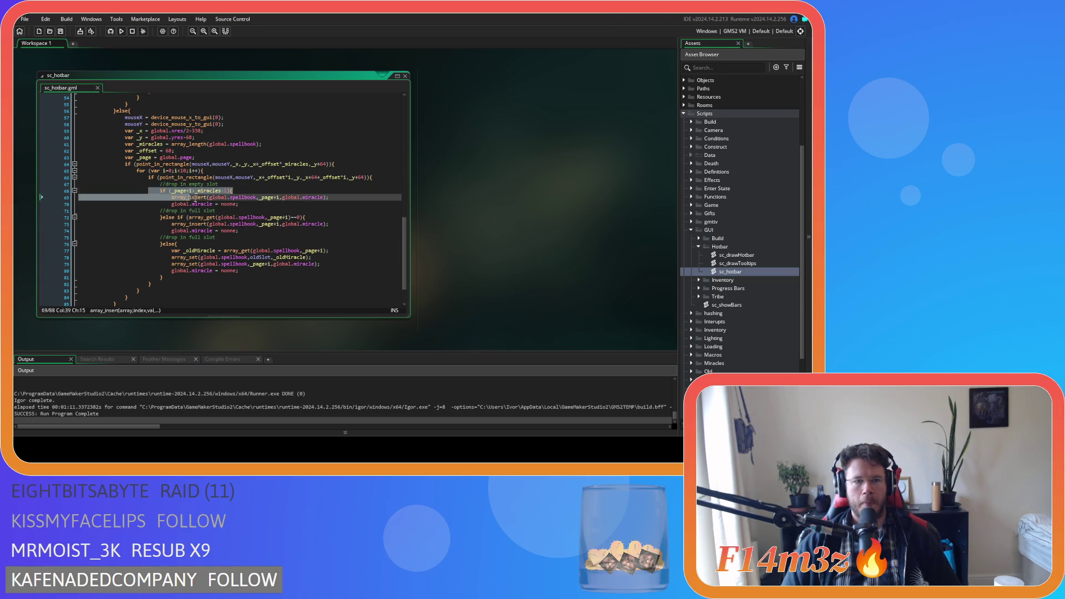
# Change the else-if branch's array_insert call to array_set for empty-slot drops.
pyautogui.click(245, 193)
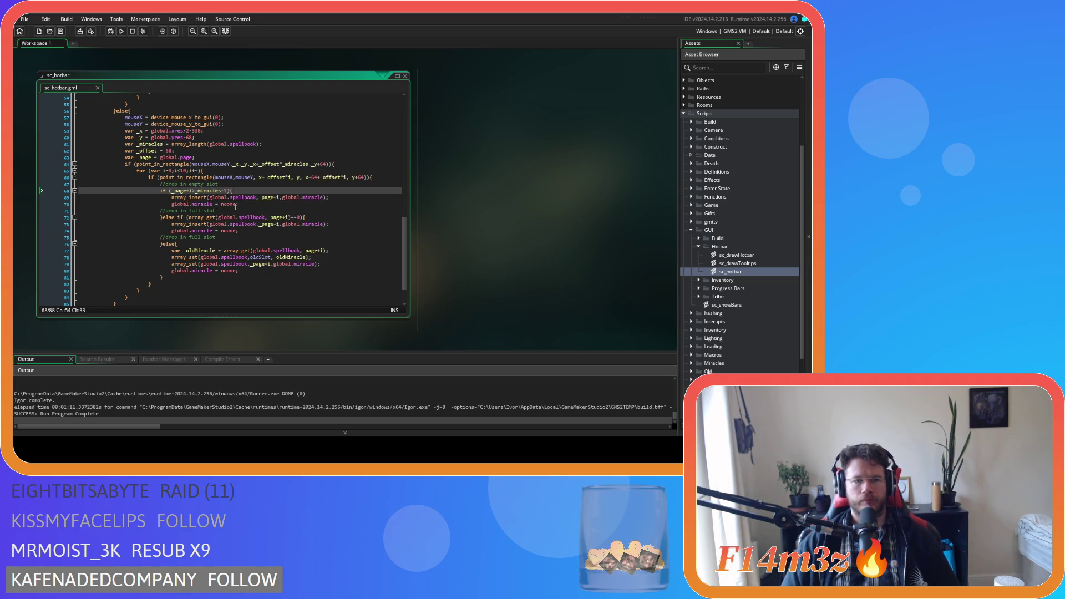
pyautogui.click(301, 218)
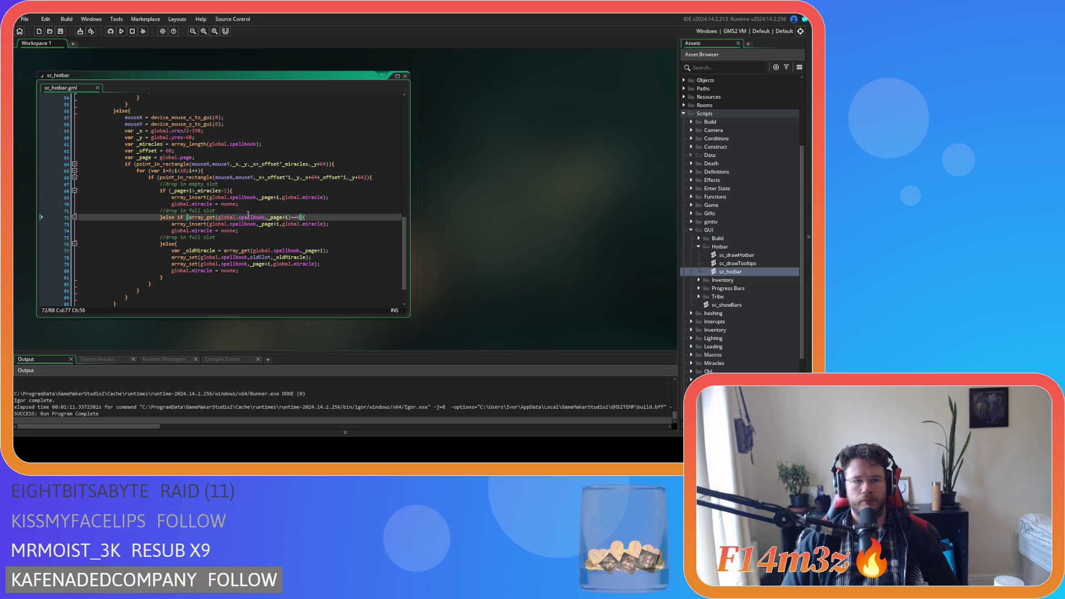
pyautogui.click(232, 190)
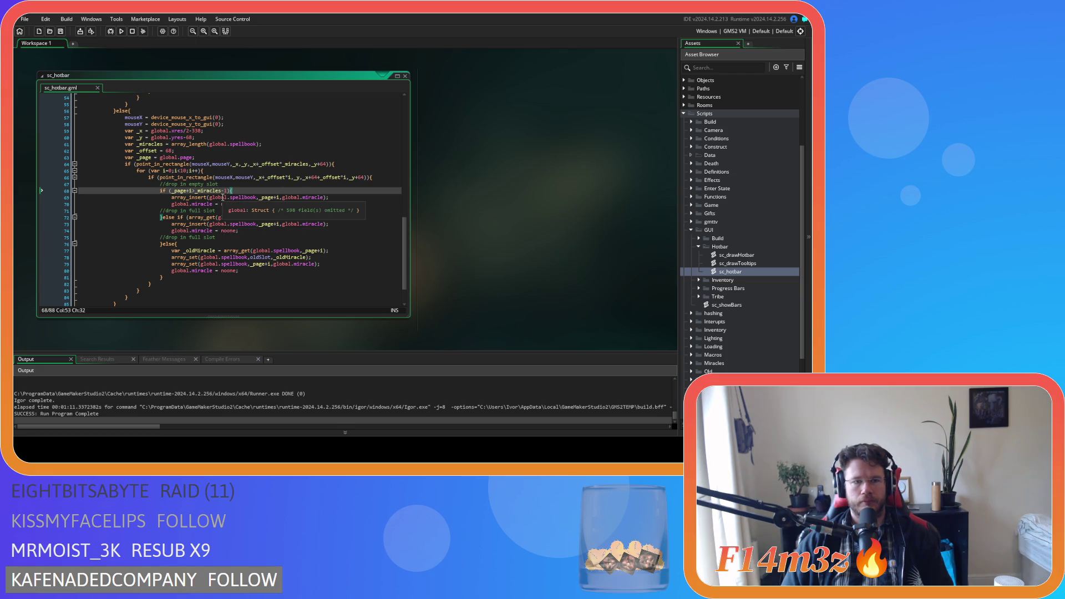
pyautogui.click(306, 205)
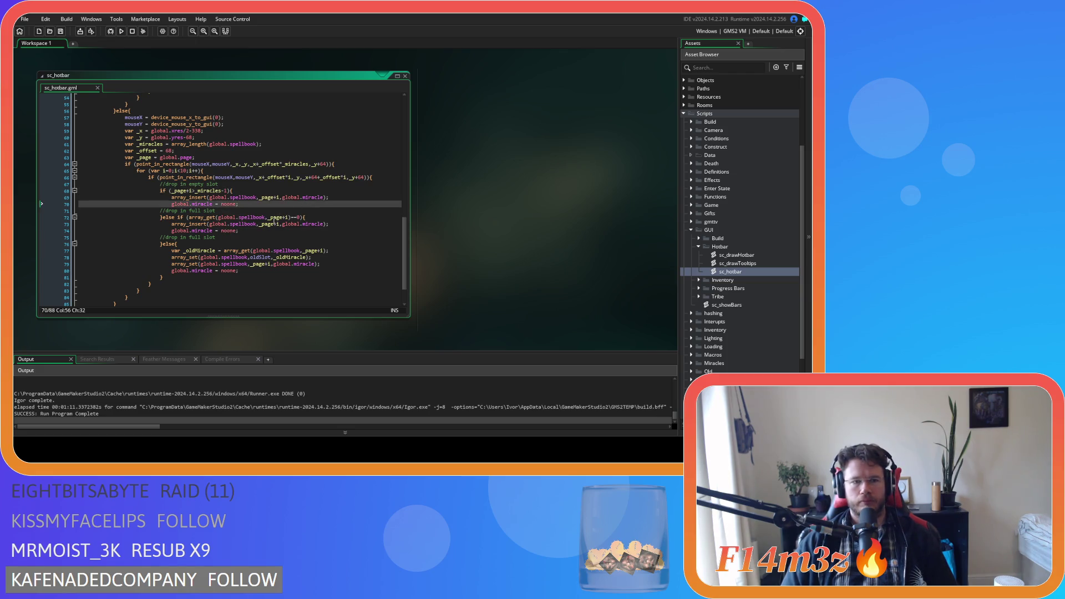
pyautogui.click(317, 217)
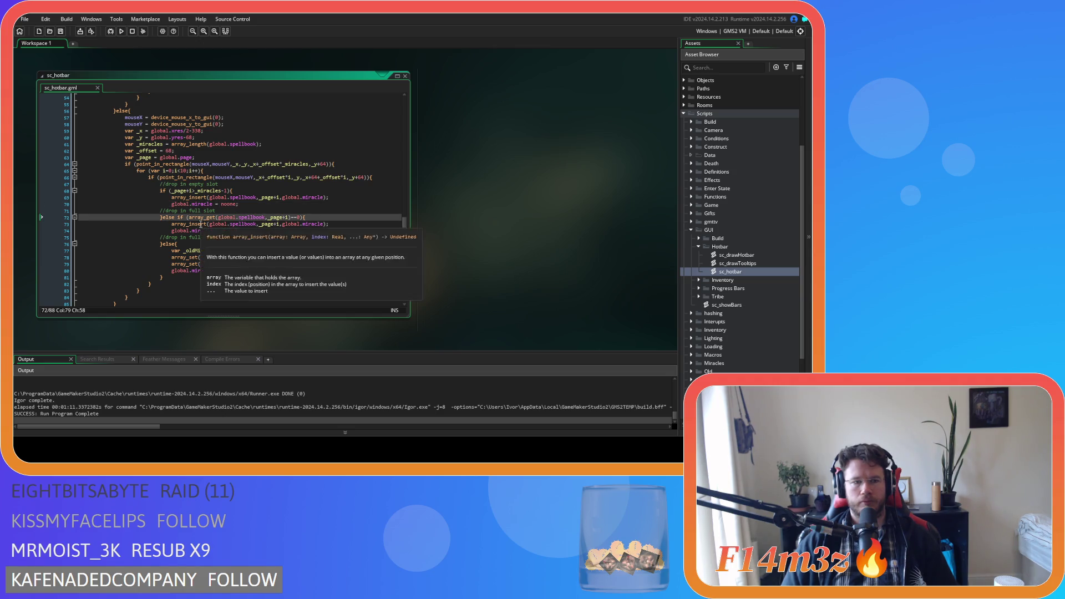
pyautogui.moveTo(174, 191); pyautogui.dragTo(198, 191)
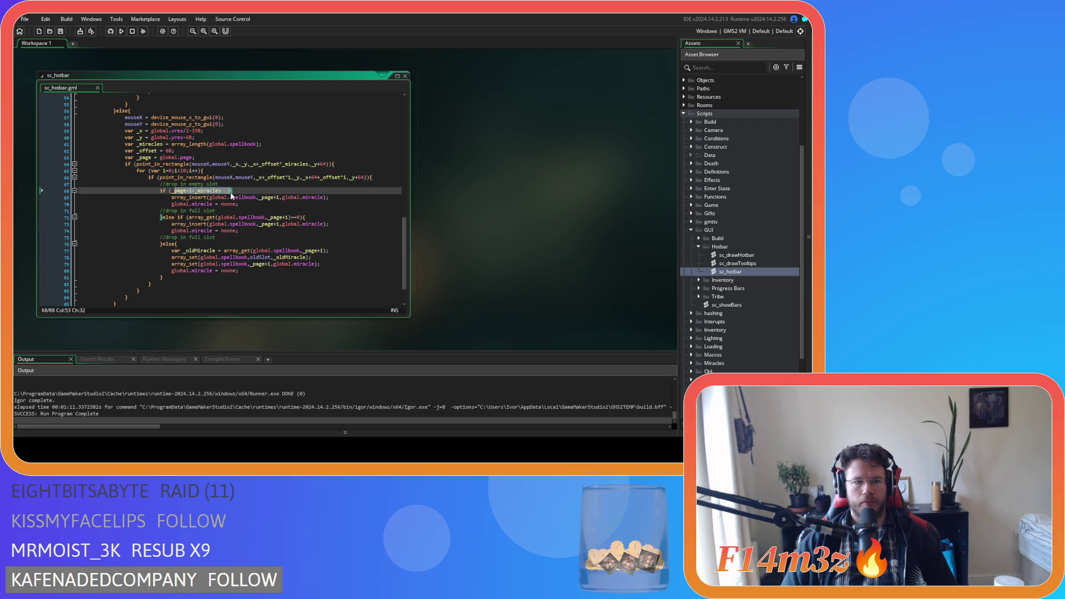
pyautogui.click(200, 197)
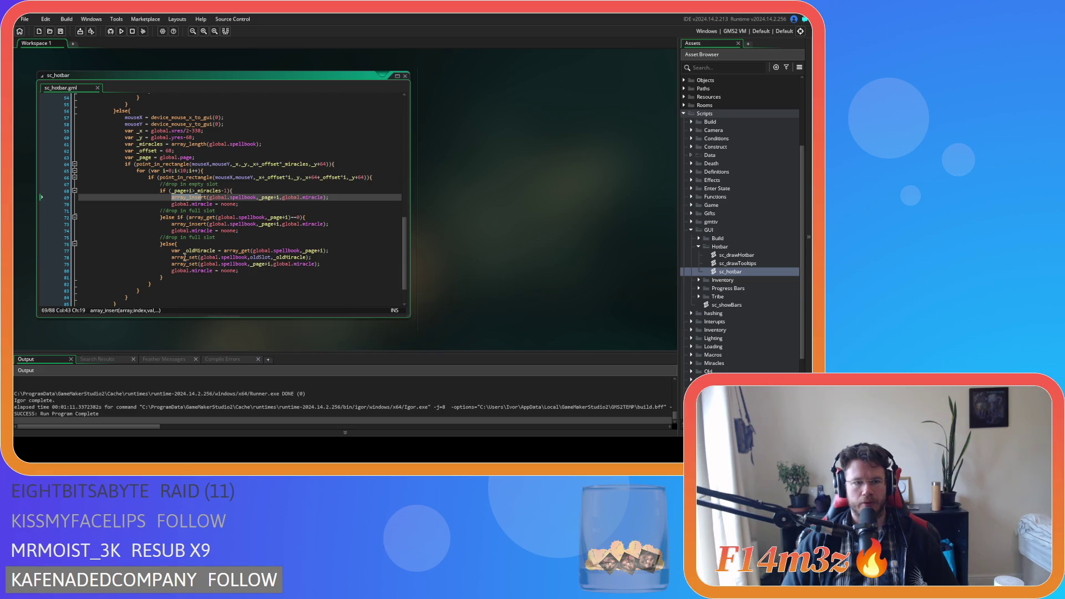
pyautogui.doubleClick(185, 257)
pyautogui.click(185, 223)
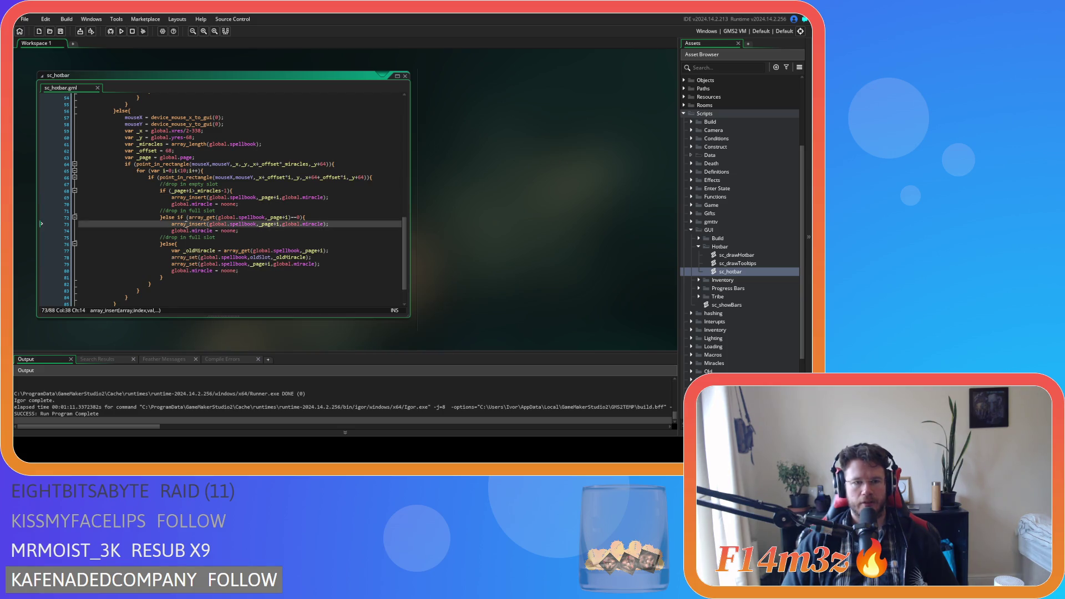
pyautogui.click(206, 224)
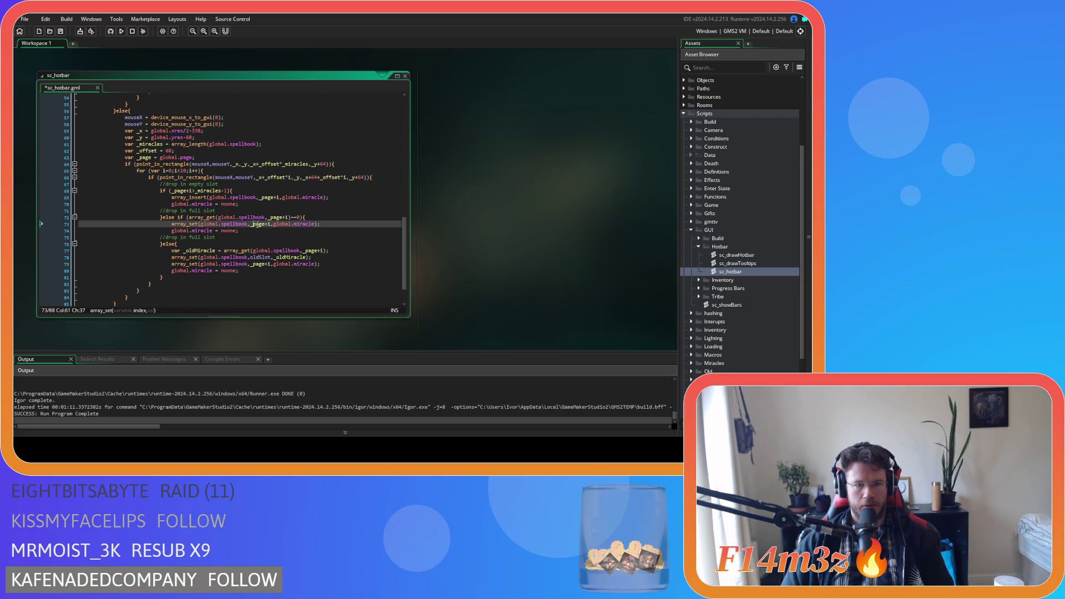
# Save sc_hotbar, build and run the game, and bring it to the front.
pyautogui.hotkey('ctrl', 's')
pyautogui.press('F5')
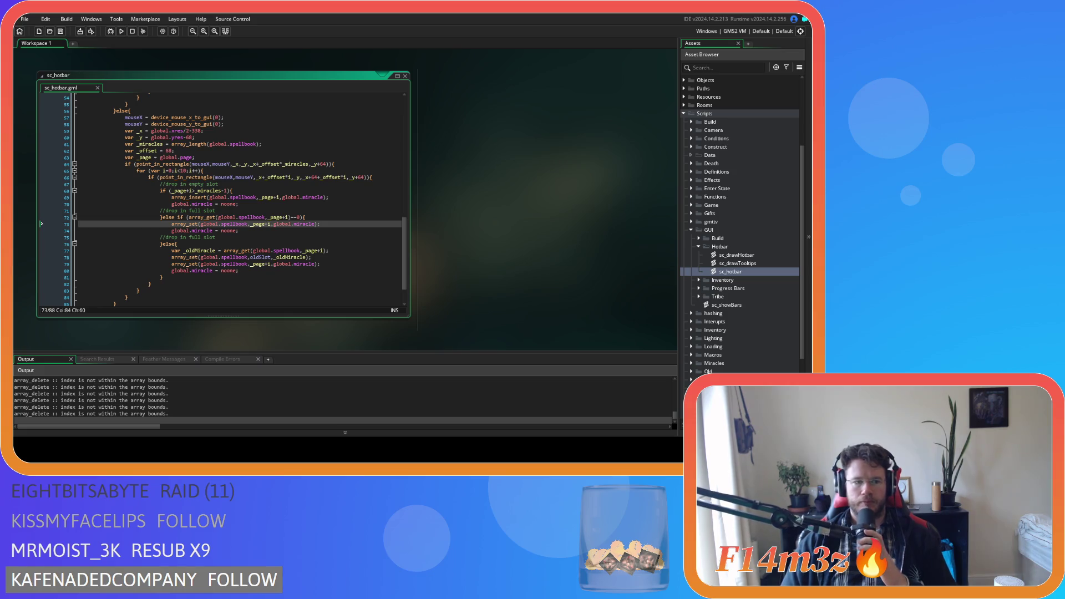
pyautogui.hotkey('alt', 'Tab')
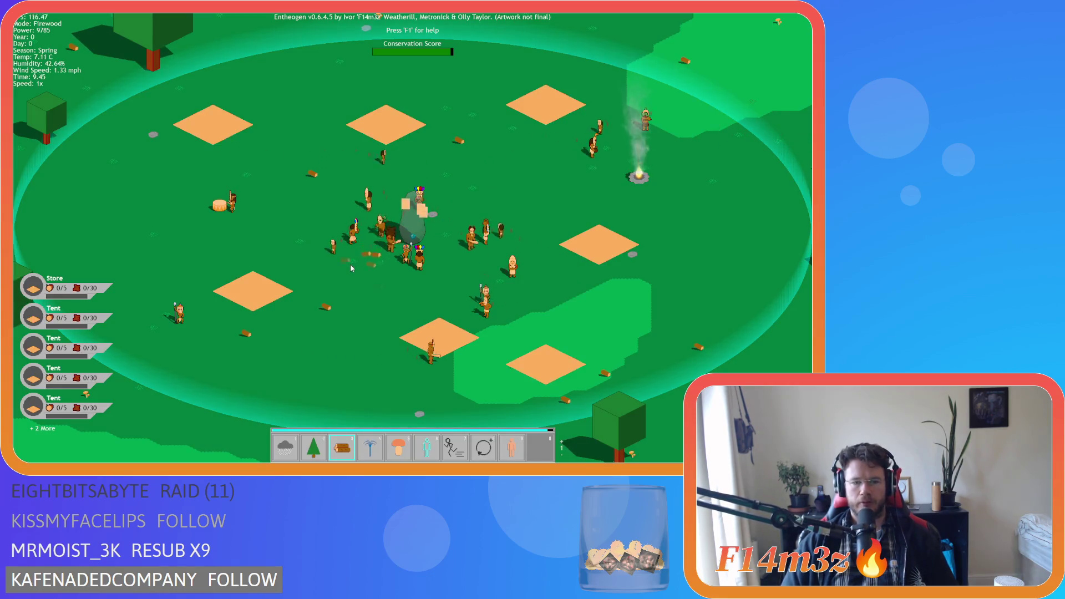
# Pan around the village, page through the miracle hotbar, and switch to Hand mode.
pyautogui.press('s')
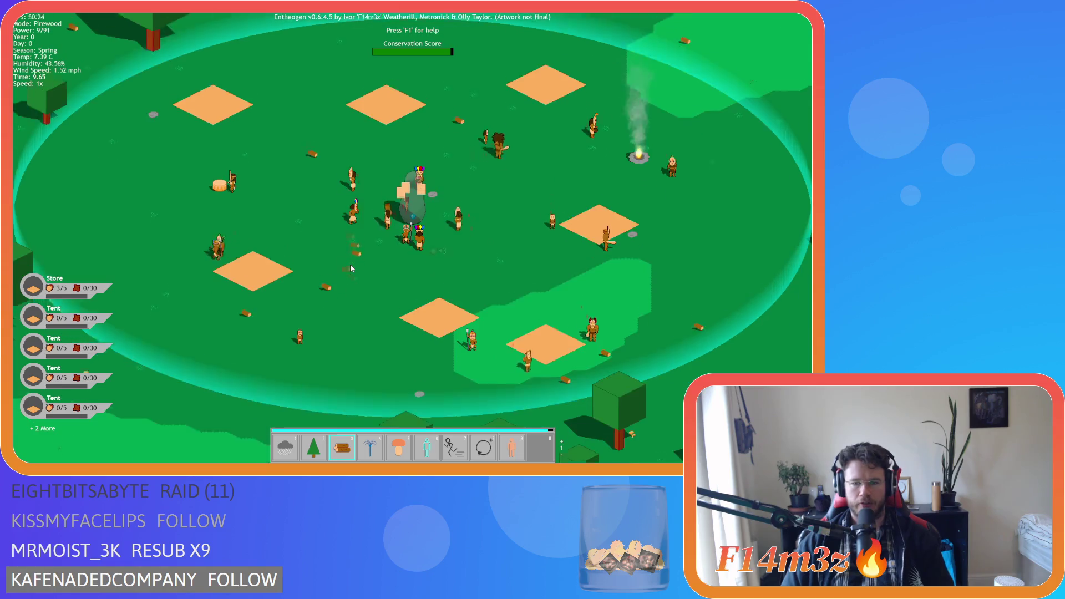
pyautogui.press('w')
pyautogui.press('Tab')
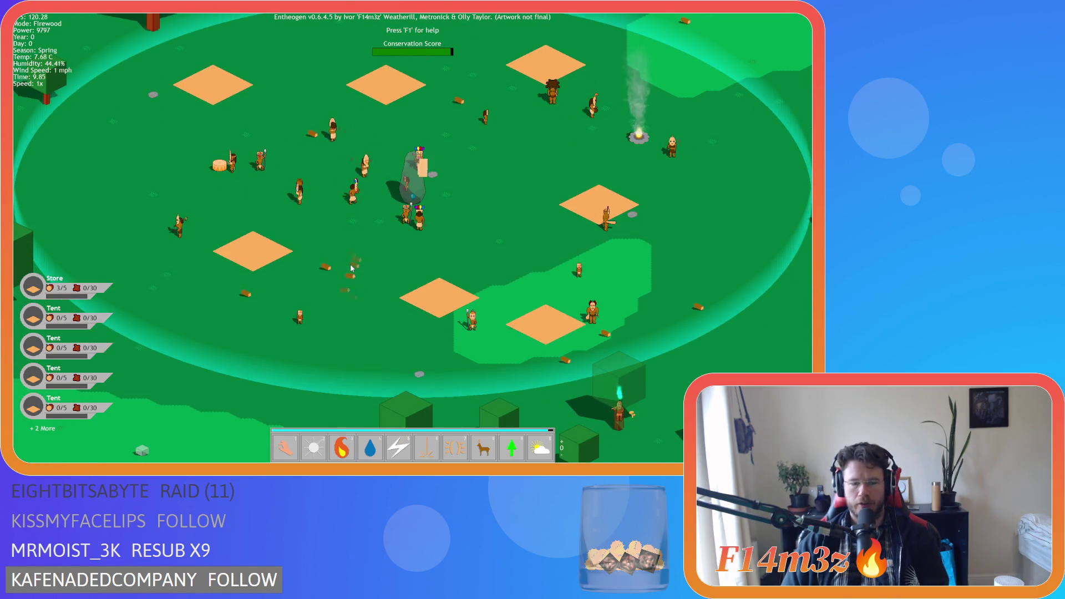
pyautogui.press('1')
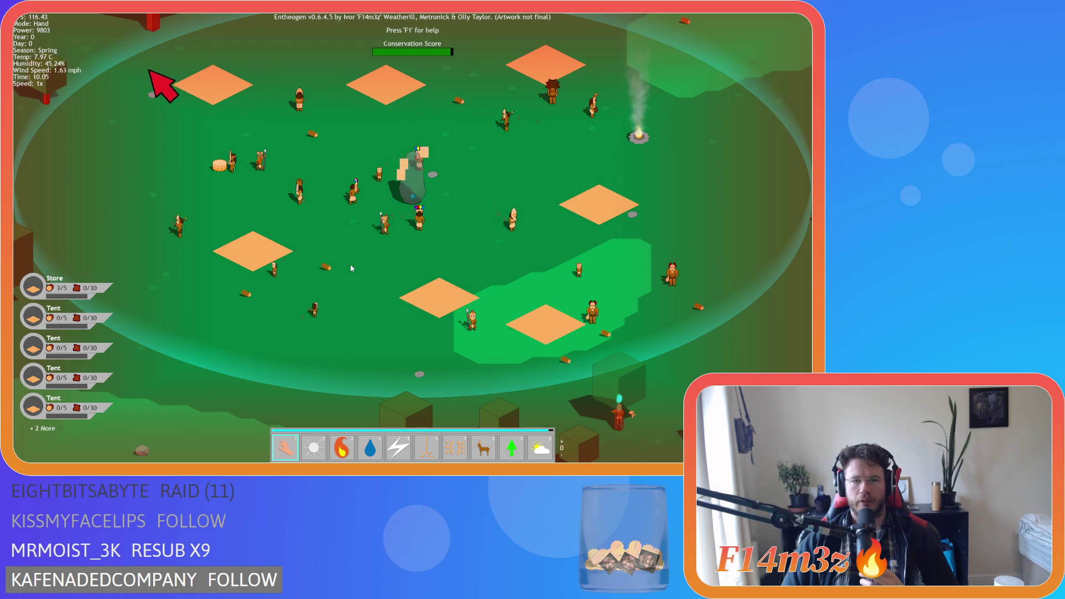
pyautogui.press('w')
pyautogui.press('d')
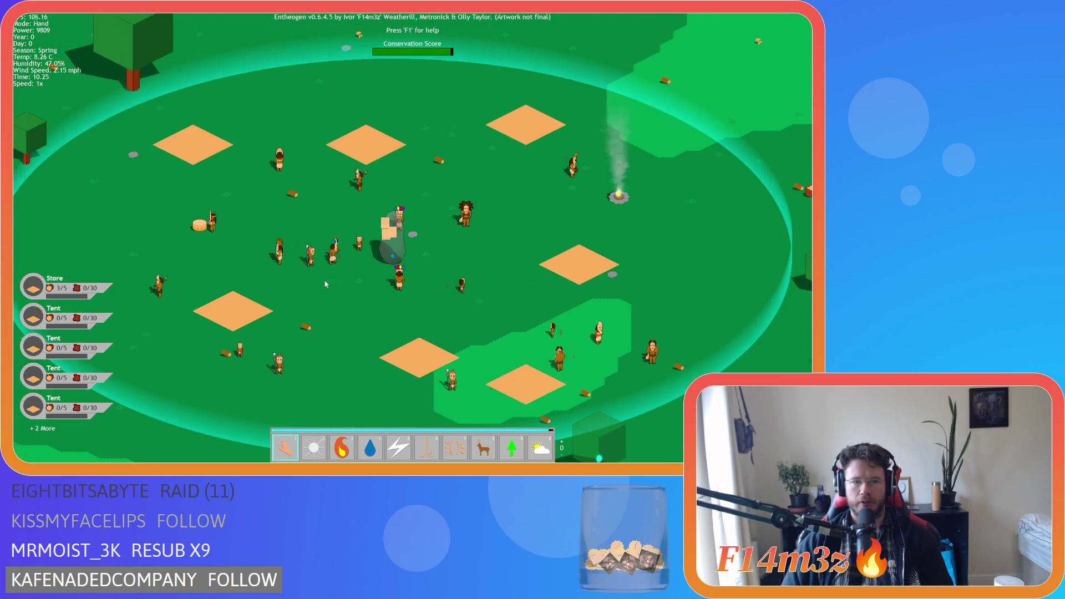
pyautogui.press('s')
pyautogui.press('a')
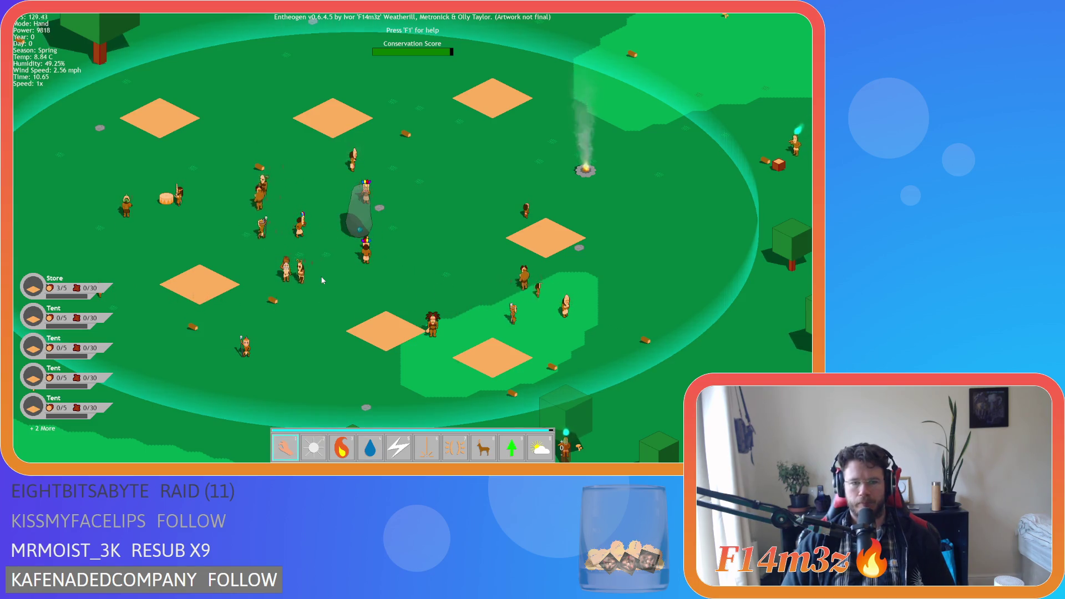
pyautogui.press('w')
pyautogui.press('d')
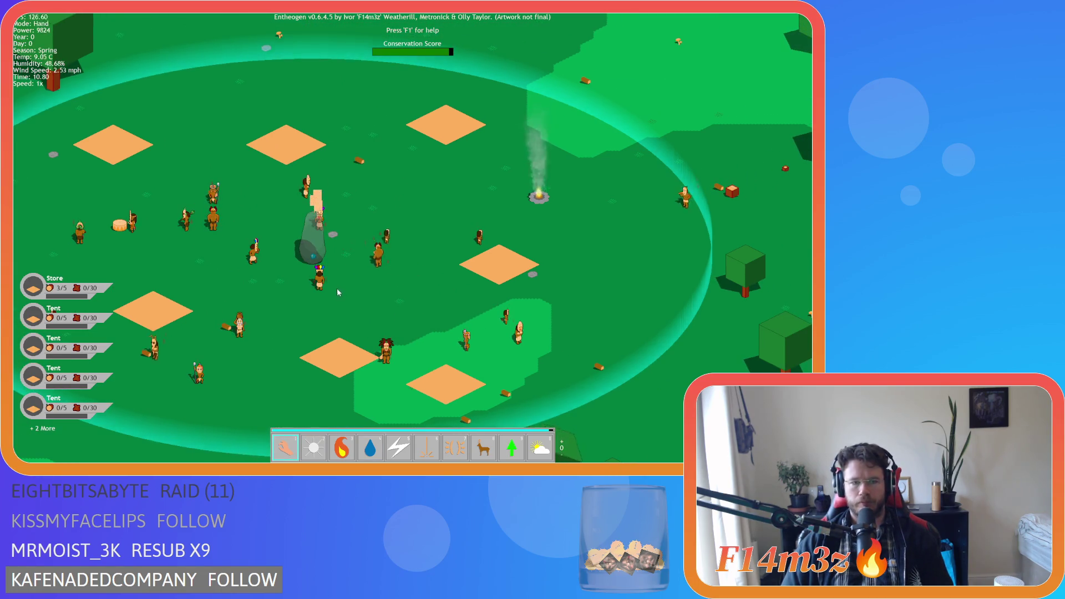
pyautogui.press('a')
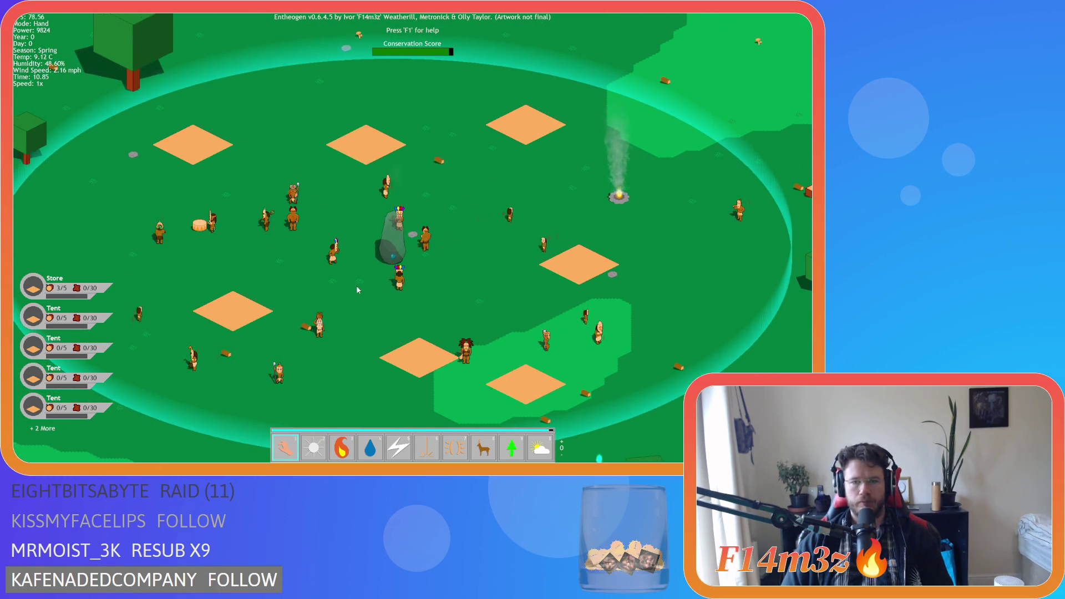
# Toggle the Inventory and Tribe panels and test game speed at 2x then back to 1x.
pyautogui.press('i')
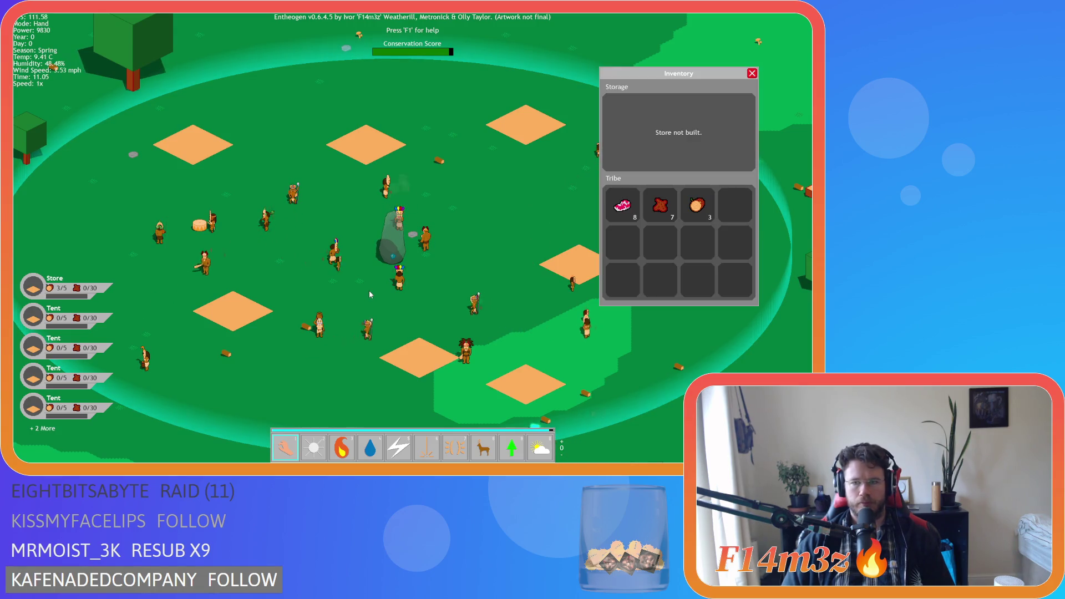
pyautogui.press('i')
pyautogui.press('t')
pyautogui.press('t')
pyautogui.press('t')
pyautogui.moveTo(283, 78); pyautogui.dragTo(313, 78)
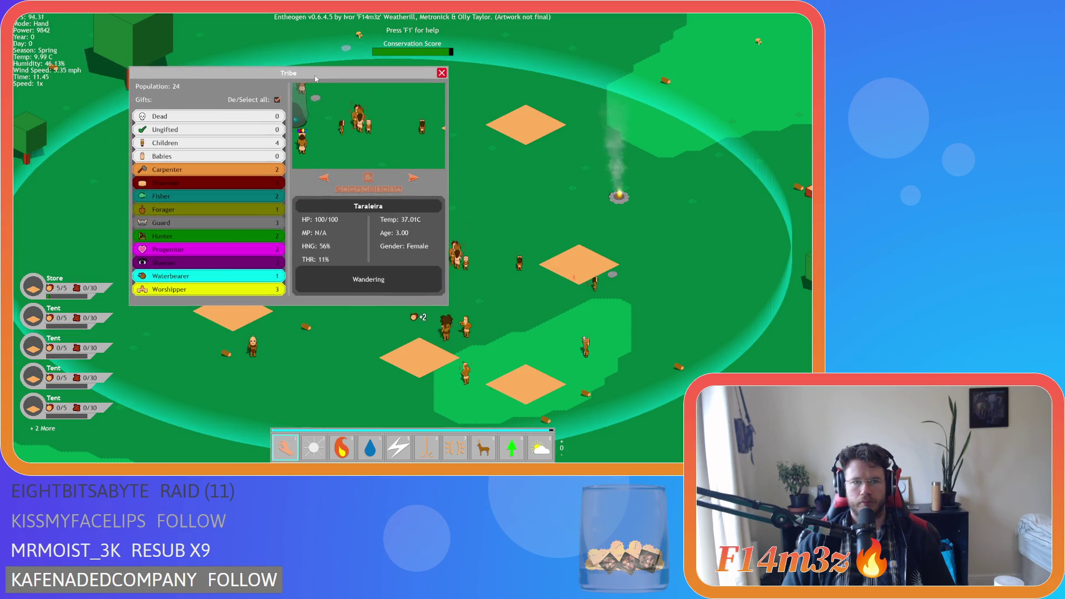
pyautogui.press('t')
pyautogui.press('i')
pyautogui.press('i')
pyautogui.press('+')
pyautogui.press('-')
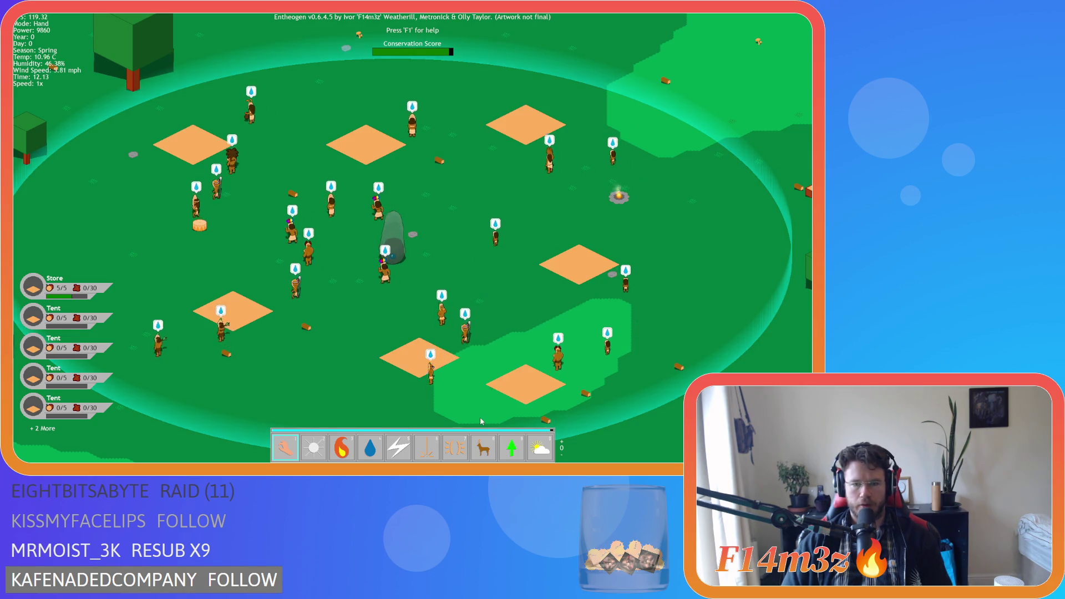
# Lift the lightning miracle from the hotbar, then quit the game with Escape and Y.
pyautogui.moveTo(398, 446)
pyautogui.mouseDown()
pyautogui.moveTo(427, 352)
pyautogui.moveTo(397, 446)
pyautogui.moveTo(462, 332)
pyautogui.moveTo(476, 339)
pyautogui.moveTo(397, 450)
pyautogui.moveTo(497, 302)
pyautogui.mouseUp()
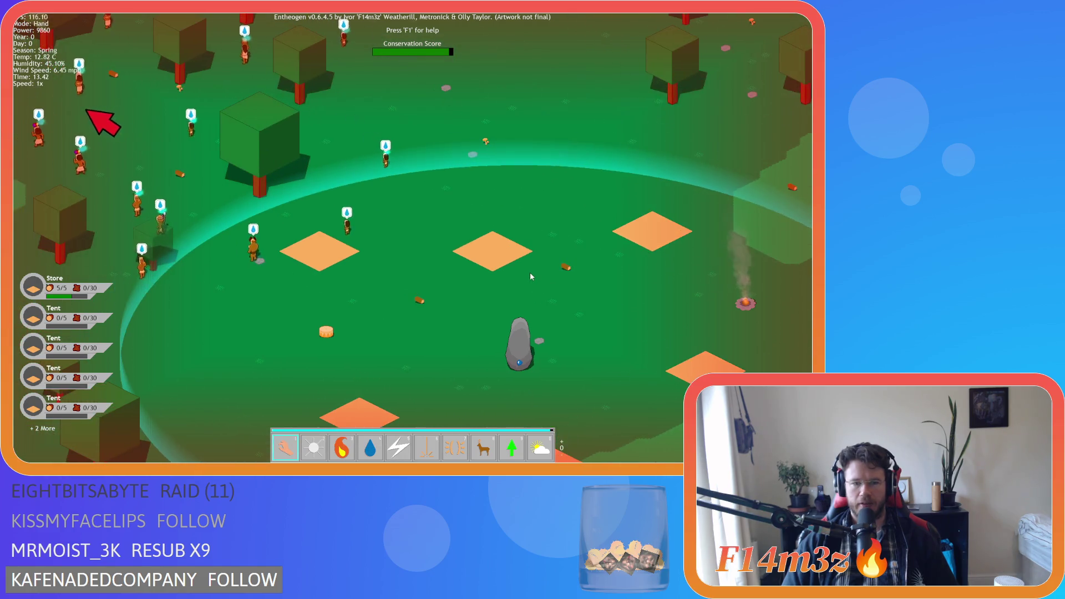
pyautogui.press('Escape')
pyautogui.press('y')
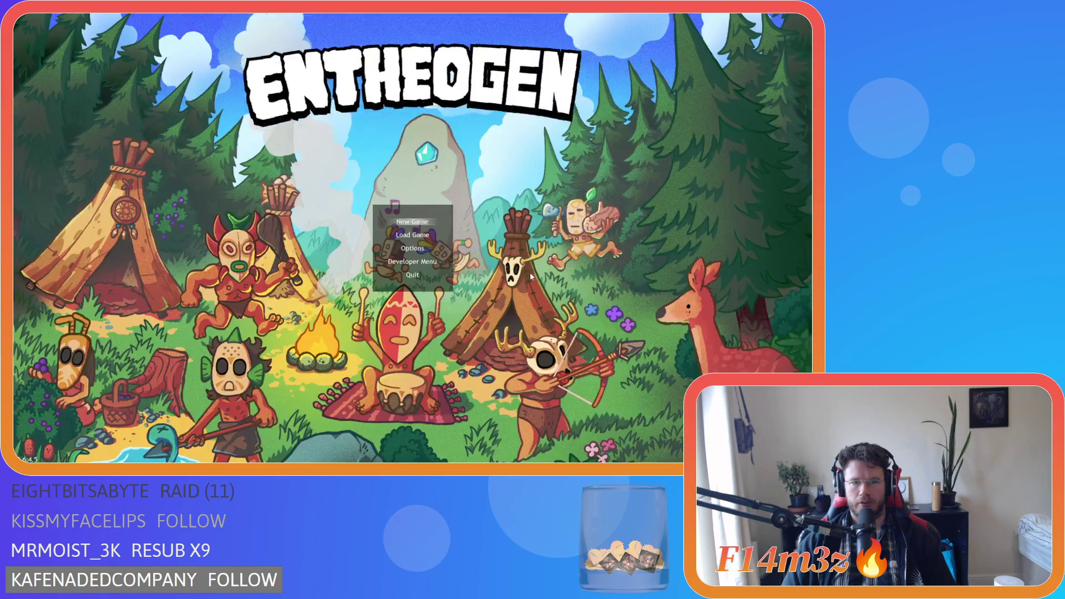
pyautogui.scroll(5, 693, 229)
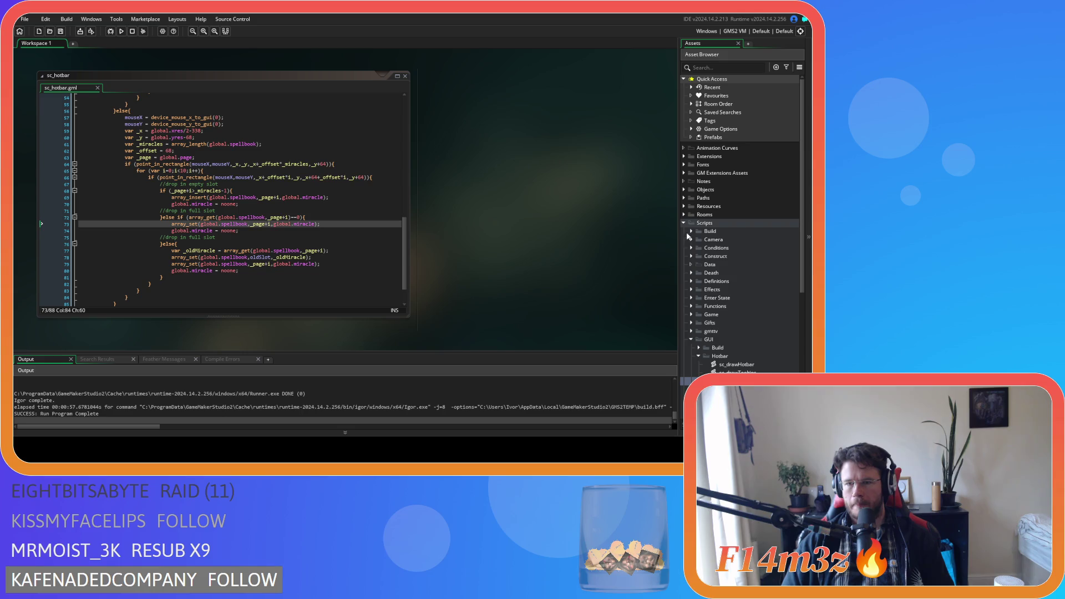
# Open the Step event code of ob_pause from the Game objects folder.
pyautogui.click(687, 190)
pyautogui.click(691, 232)
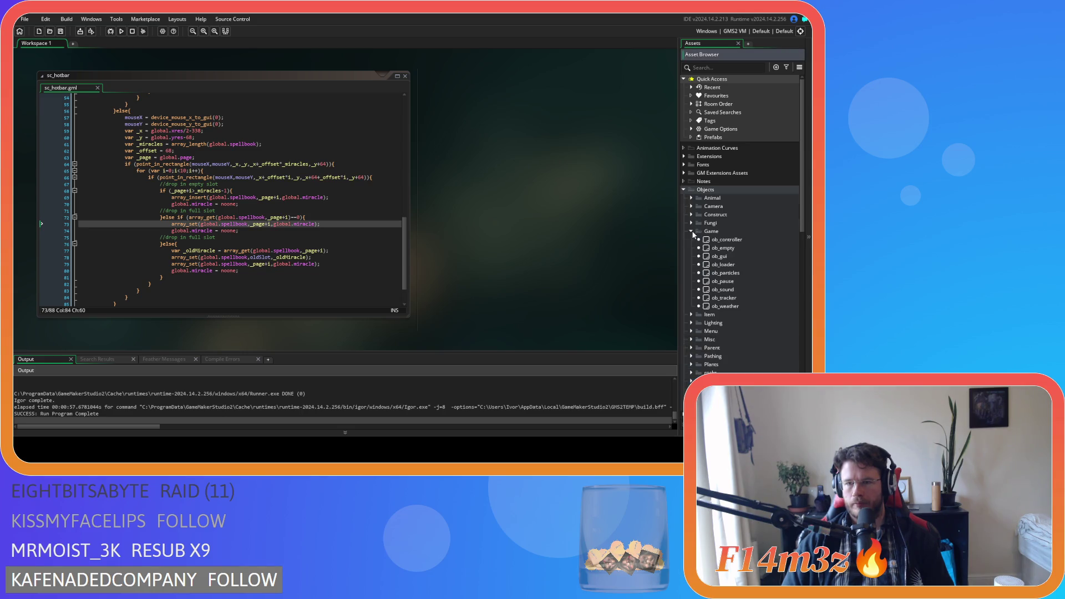
pyautogui.doubleClick(723, 281)
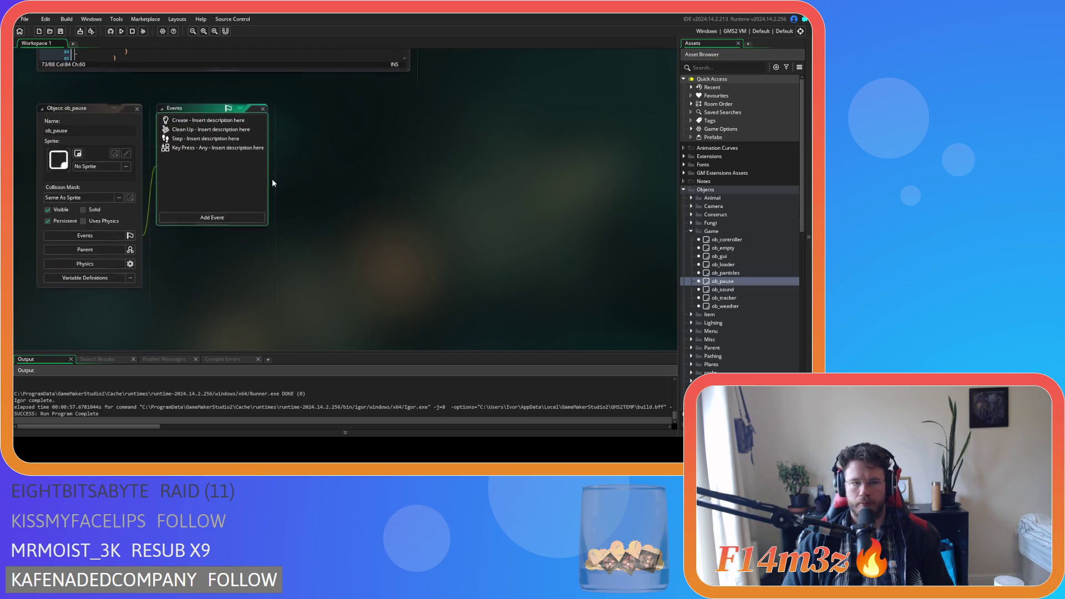
pyautogui.doubleClick(177, 120)
pyautogui.doubleClick(183, 137)
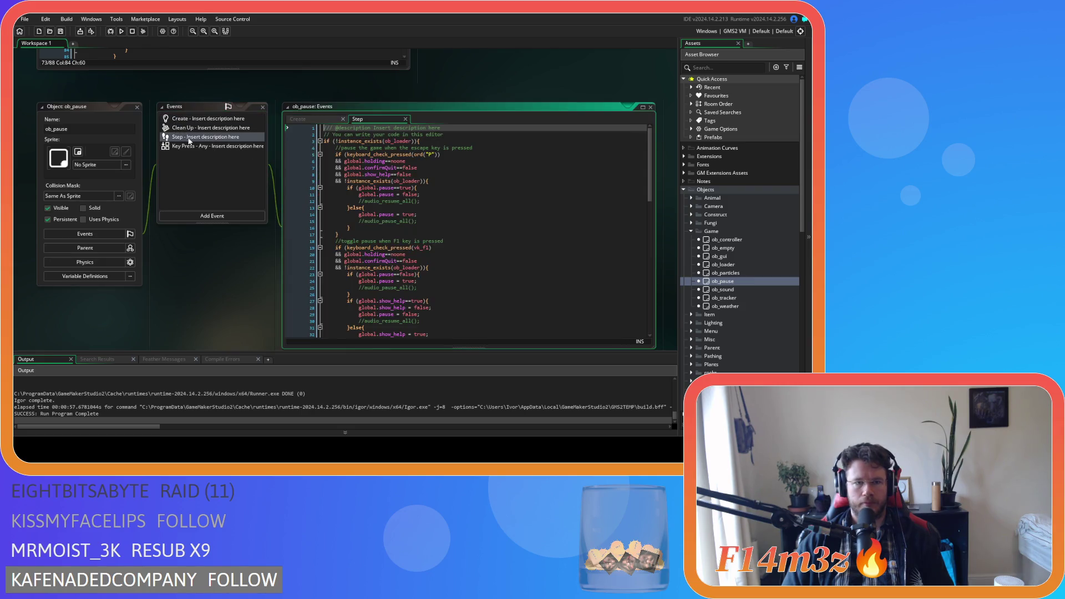
pyautogui.scroll(-5, 509, 263)
pyautogui.scroll(-5, 508, 262)
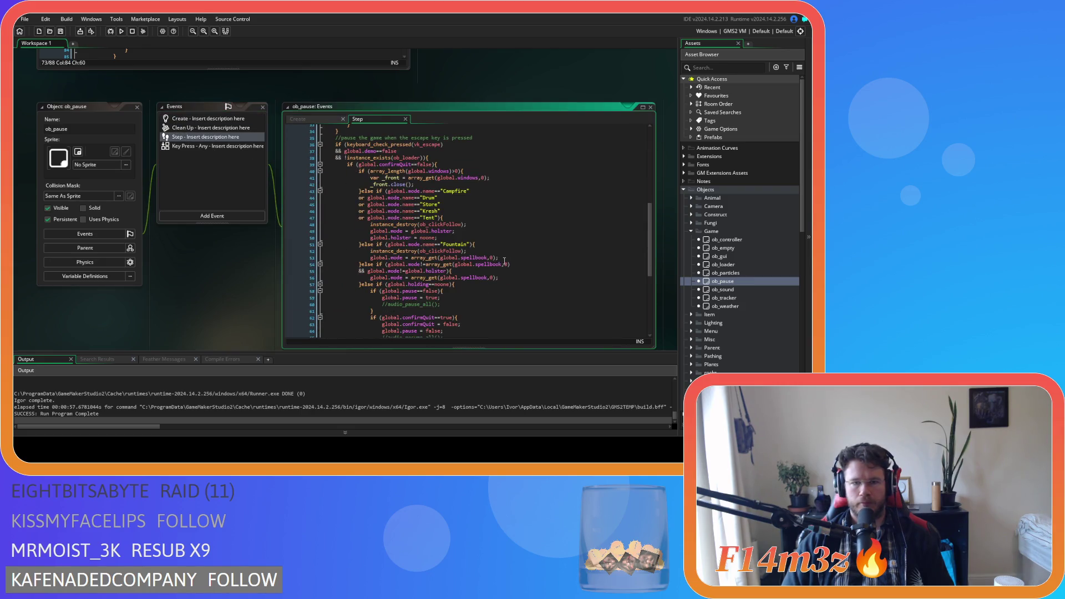
# Find the escape-key windows check on line 40 and turn it into an else branch.
pyautogui.click(458, 158)
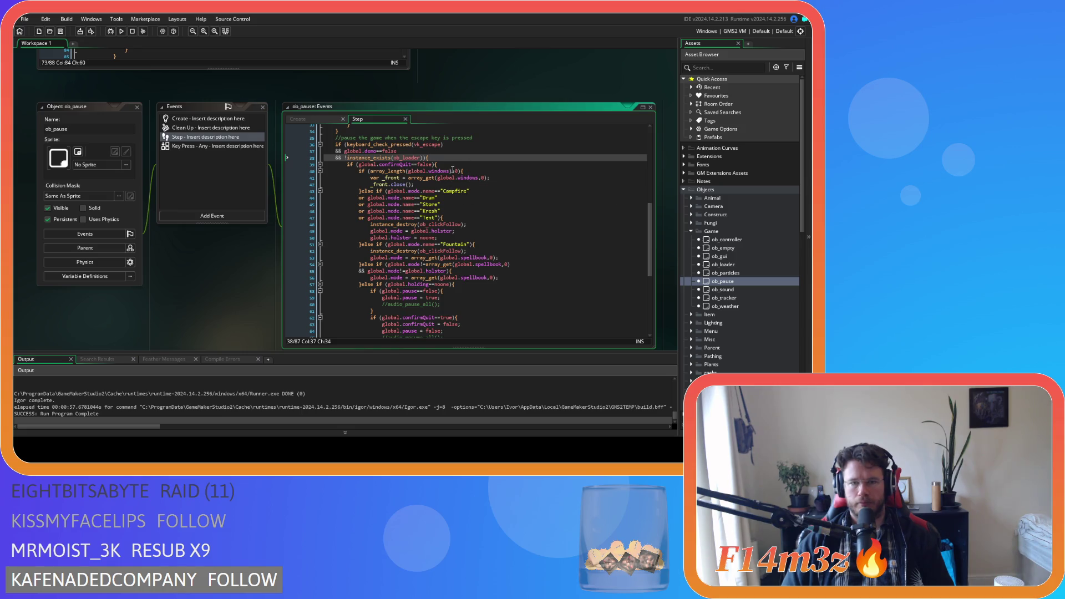
pyautogui.click(456, 165)
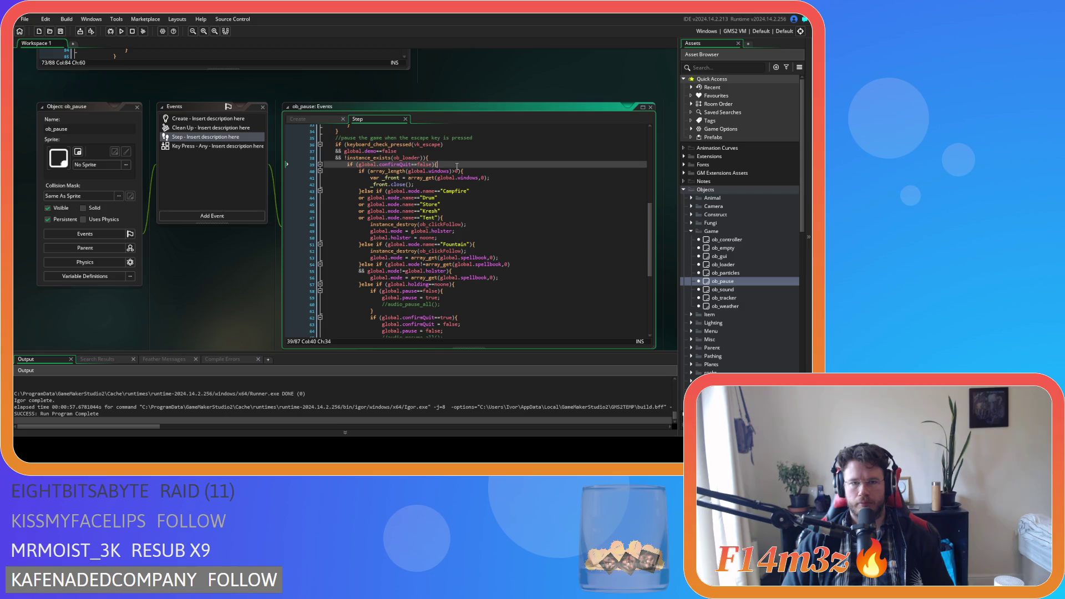
pyautogui.click(492, 197)
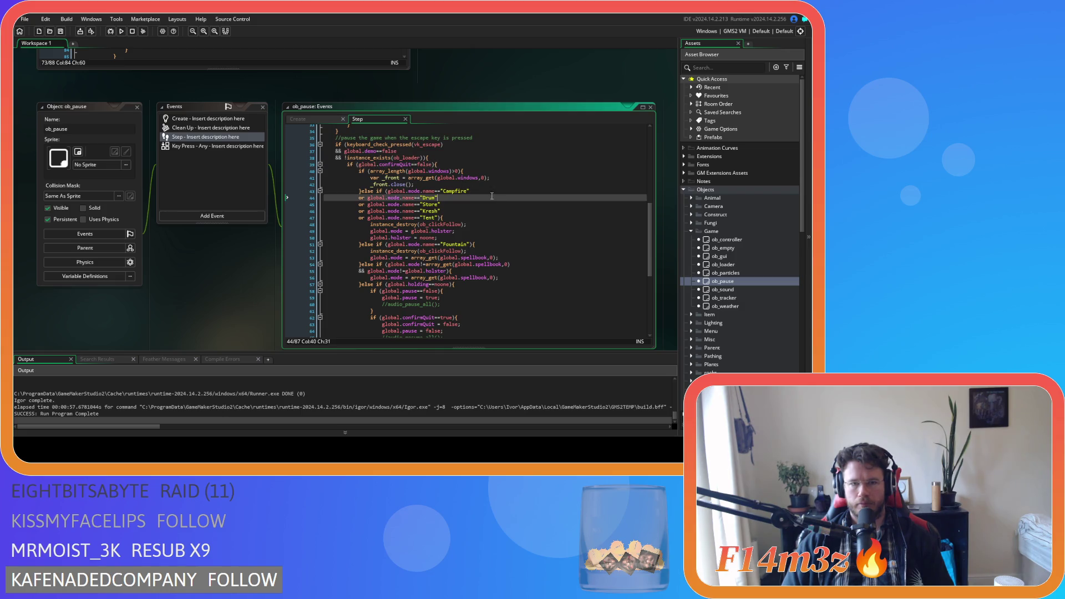
pyautogui.click(433, 184)
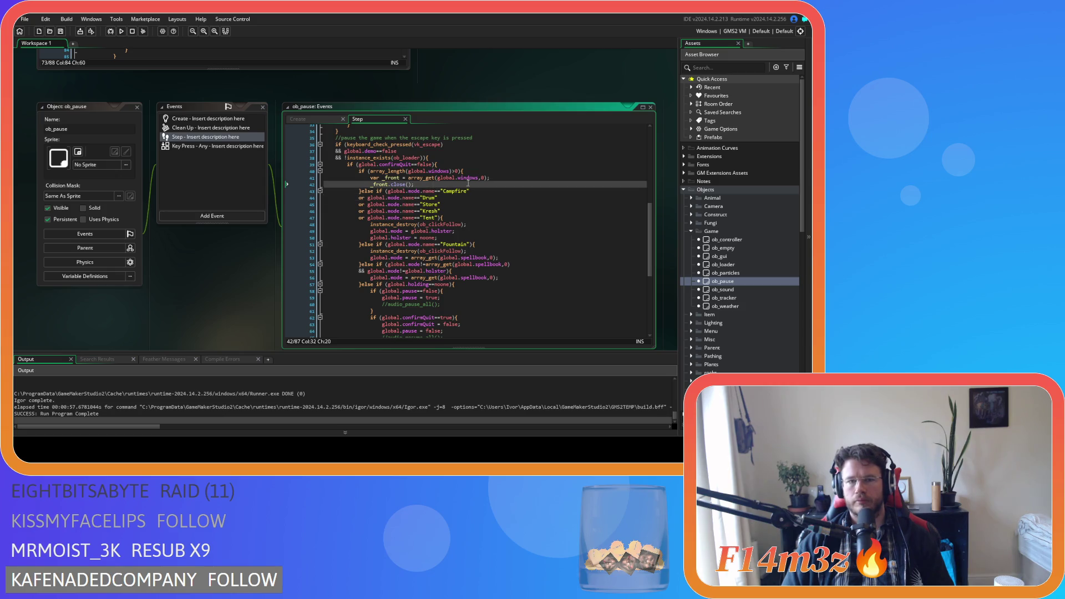
pyautogui.press('Up')
pyautogui.press('Up')
pyautogui.press('End')
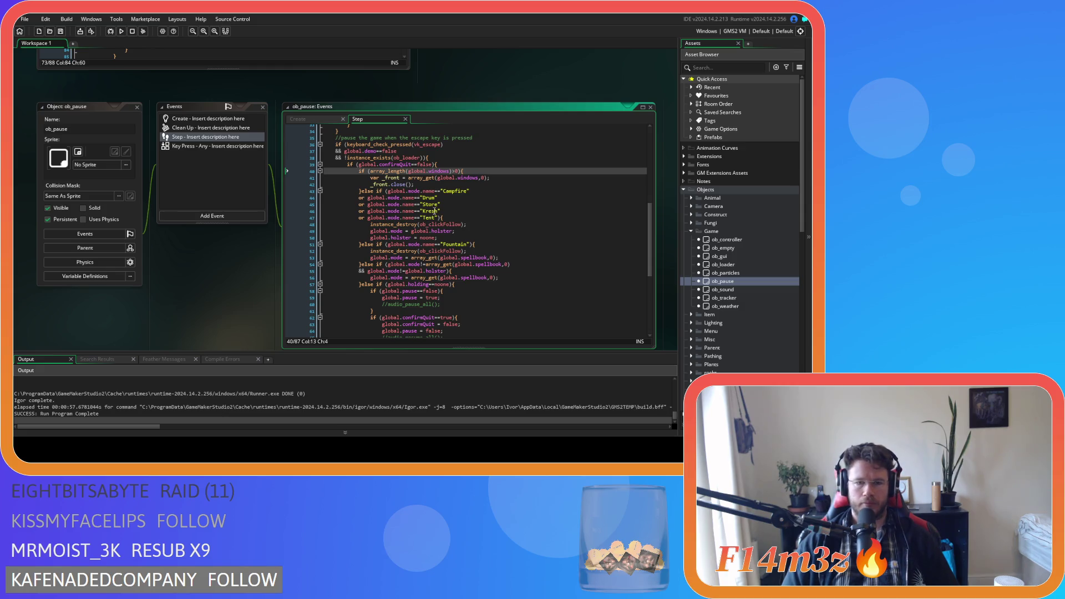
pyautogui.write('else')
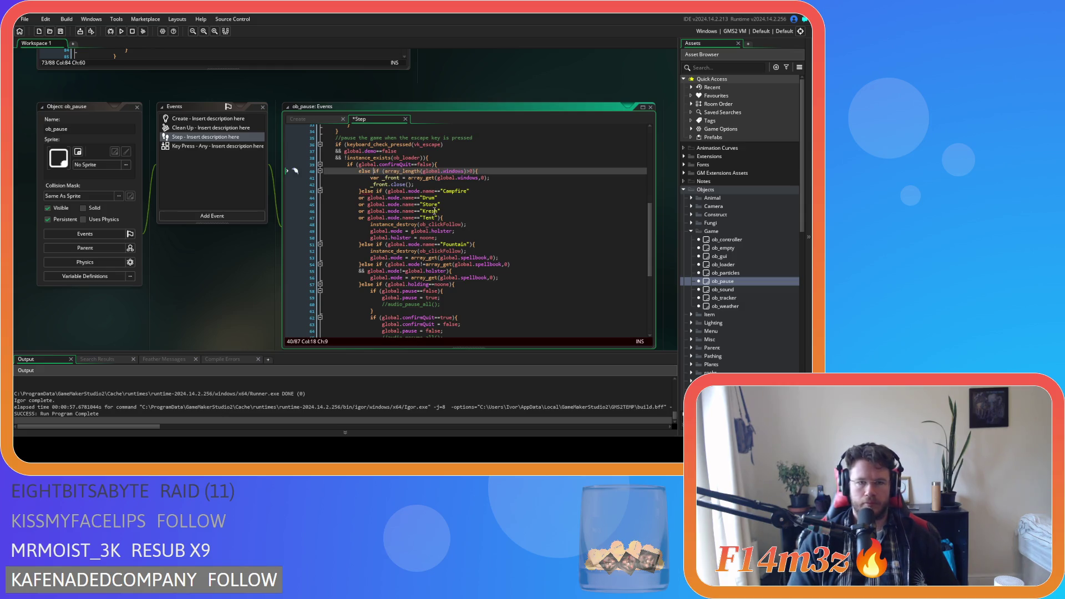
# Insert if (global.miracle!=none){ above the windows check, save, and start an array_set call.
pyautogui.press('Home')
pyautogui.press('Return')
pyautogui.press('Up')
pyautogui.write('if (')
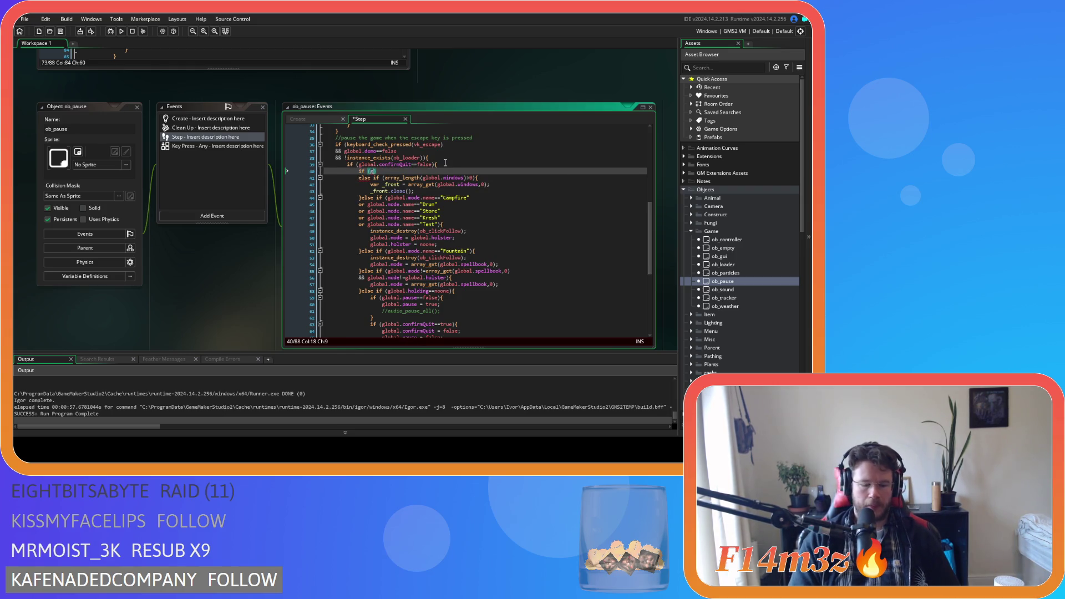
pyautogui.write('.')
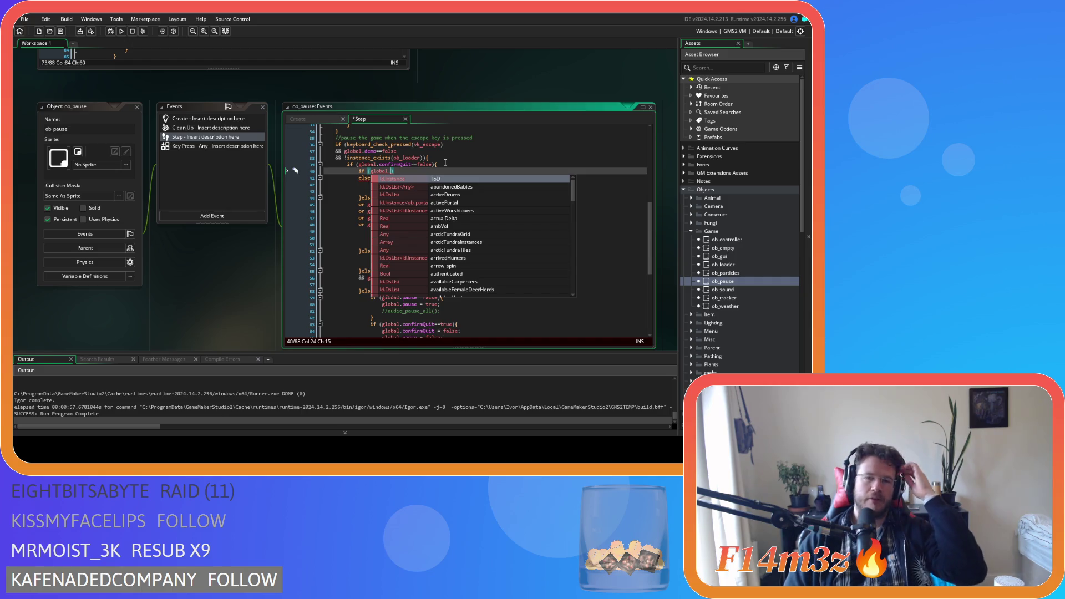
pyautogui.write('miracle')
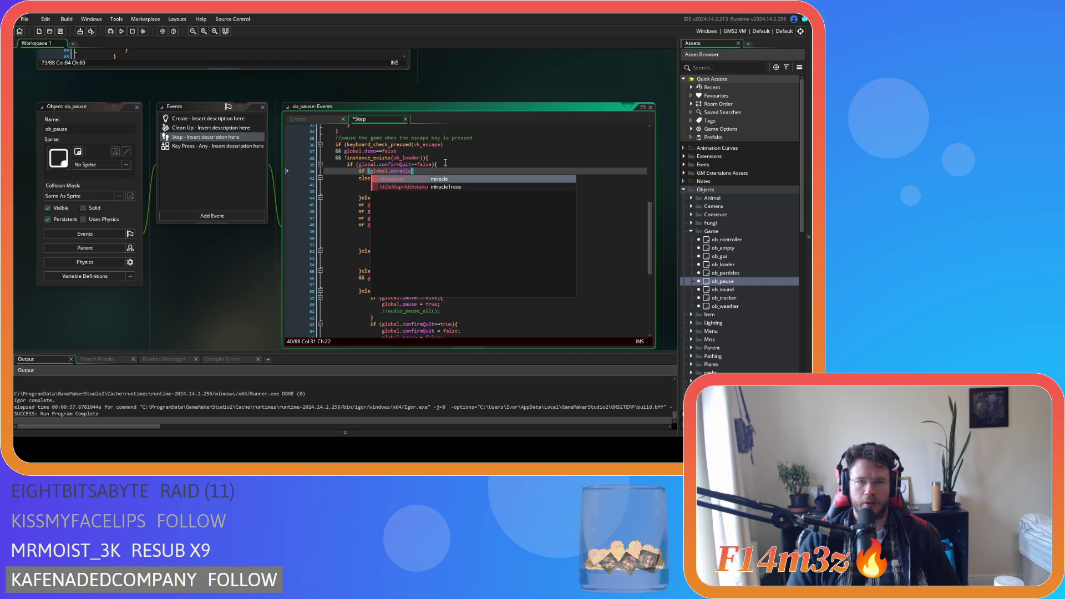
pyautogui.write(')')
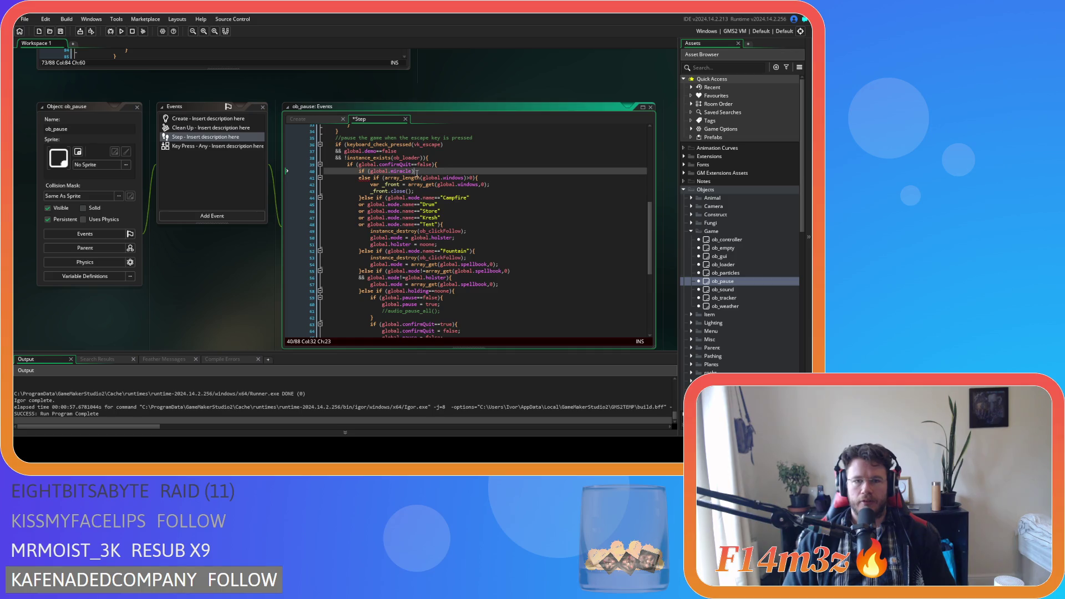
pyautogui.write(')')
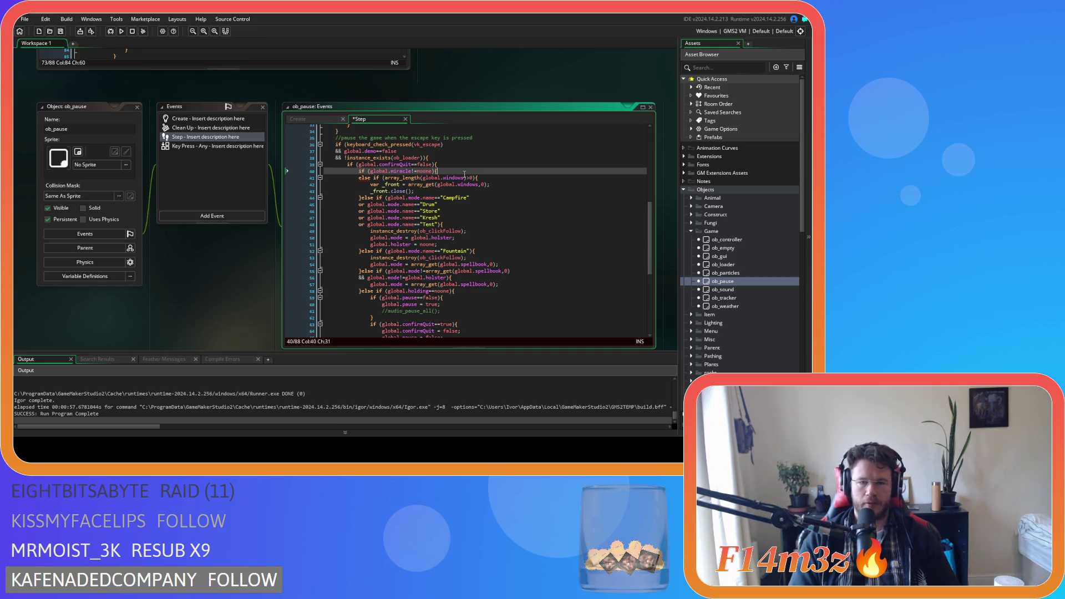
pyautogui.press('Return')
pyautogui.click(358, 184)
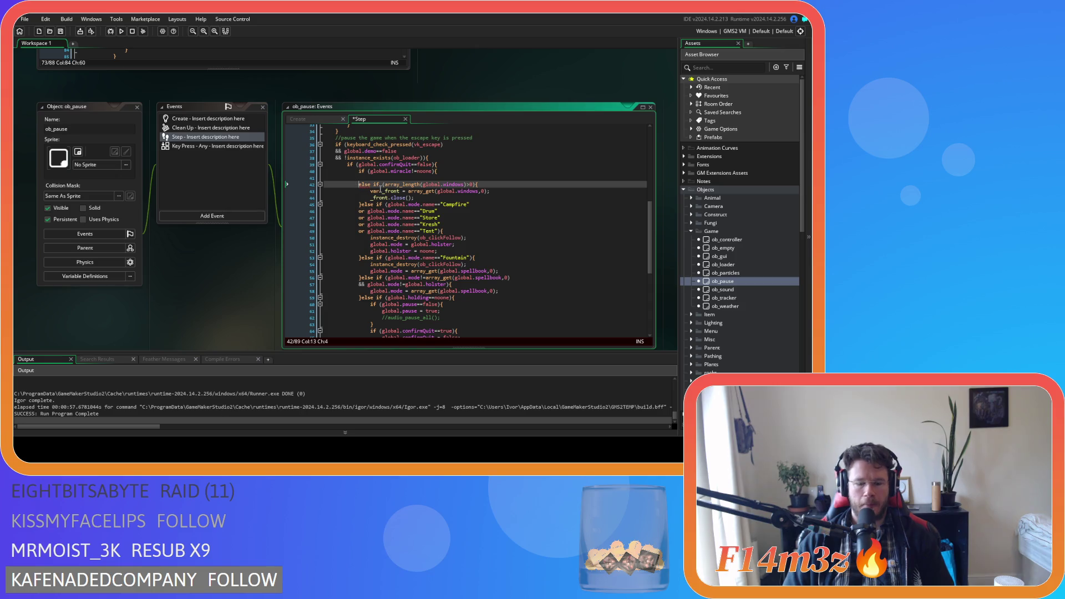
pyautogui.write('}')
pyautogui.click(394, 171)
pyautogui.click(403, 178)
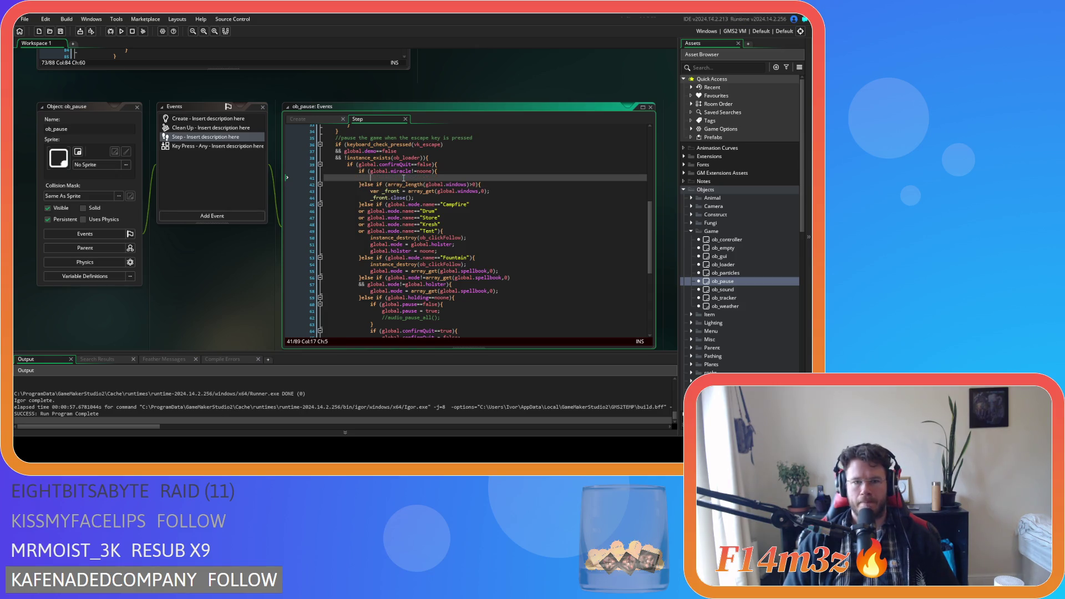
pyautogui.hotkey('ctrl', 's')
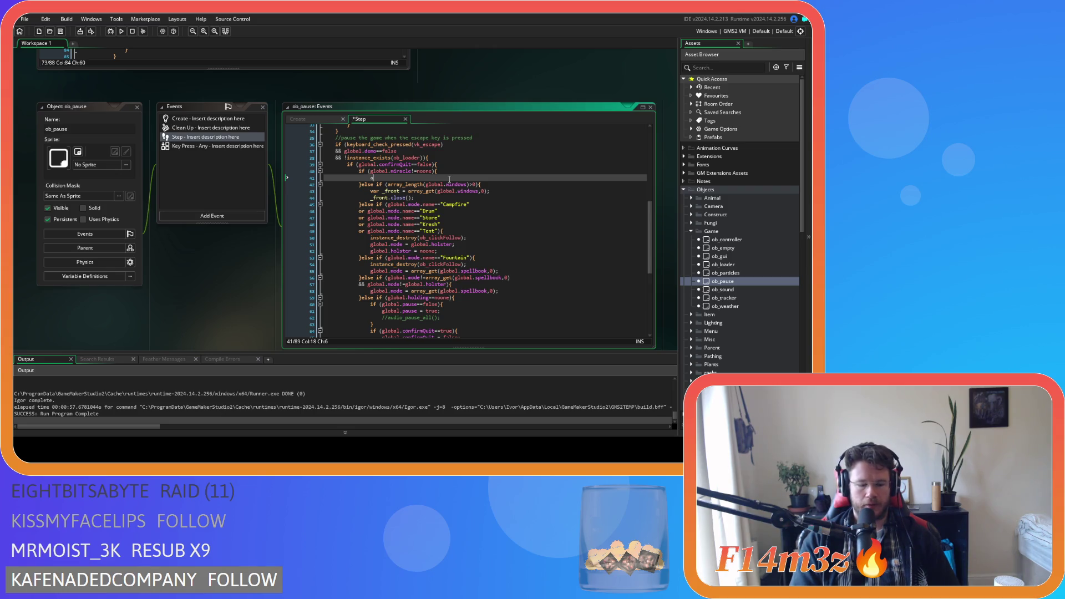
pyautogui.write('rray_')
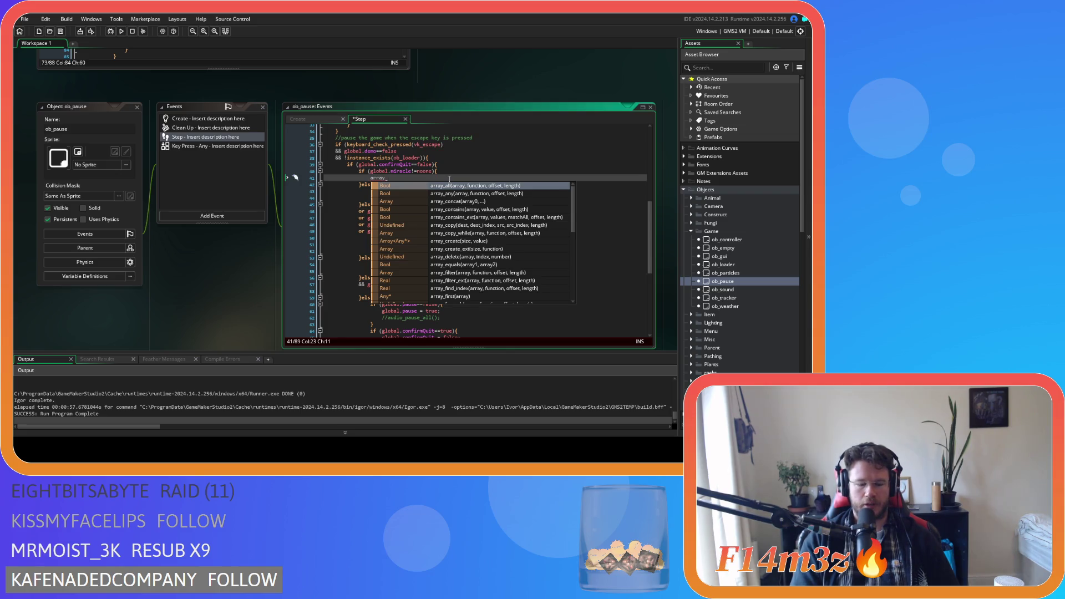
# In the Escape branch, write array_set(global.spellbook,global.oldSlot,global.miracle) and start a new line.
pyautogui.write('set')
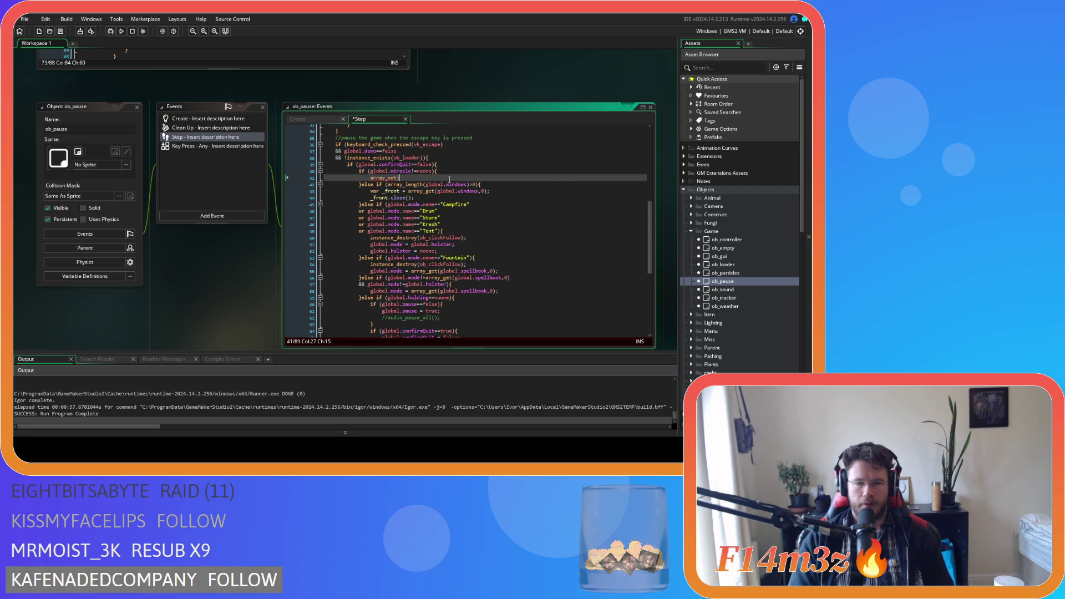
pyautogui.write('(gl')
pyautogui.write('obal.spe')
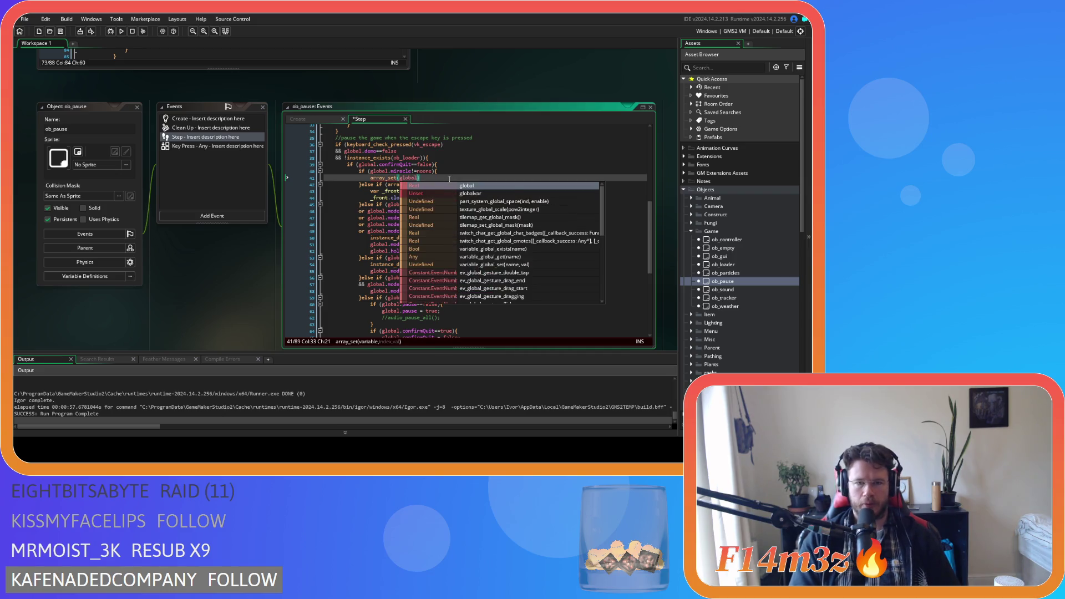
pyautogui.press('Down')
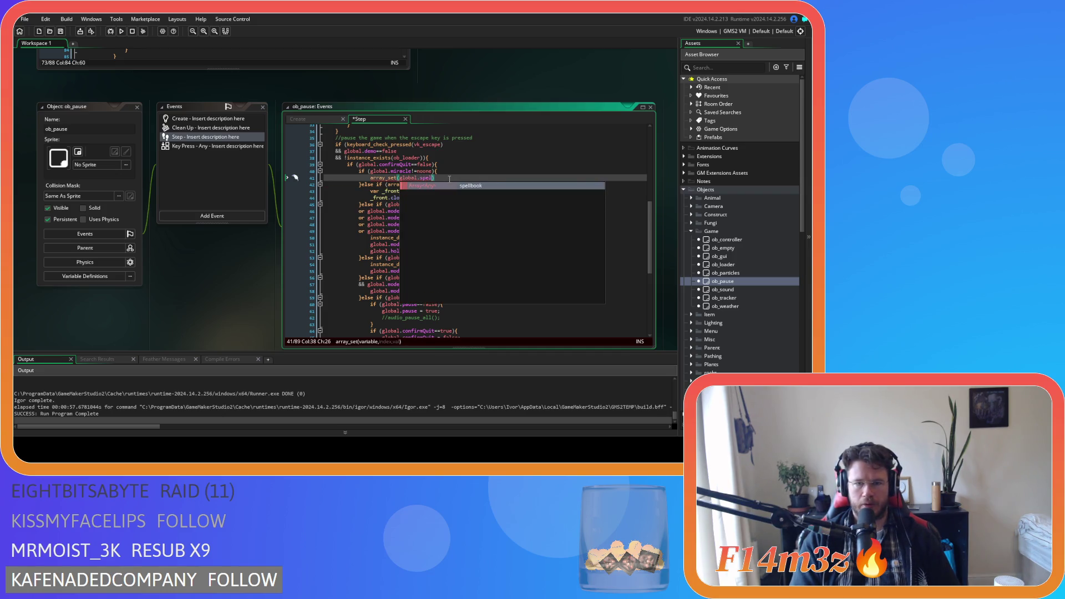
pyautogui.press('Return')
pyautogui.write(',gl')
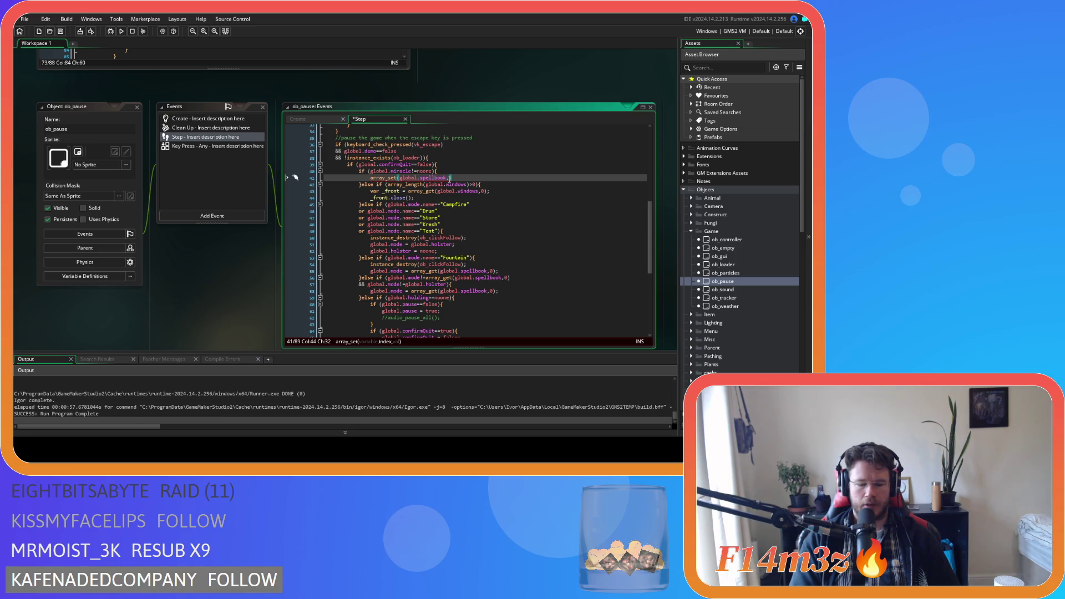
pyautogui.write('obal.oldSlot,global,')
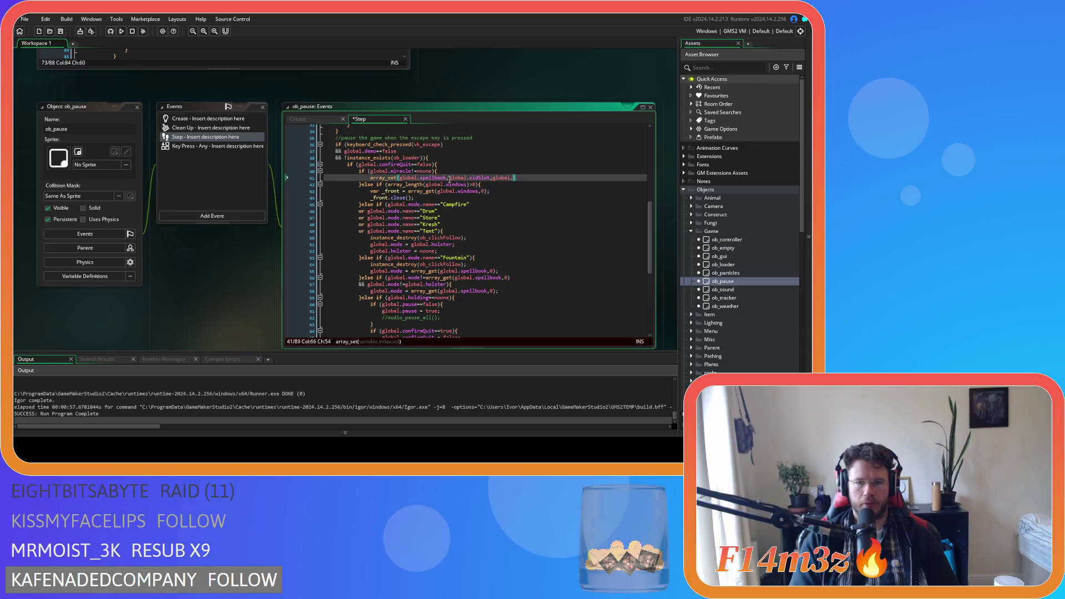
pyautogui.press('BackSpace')
pyautogui.write('.miracle')
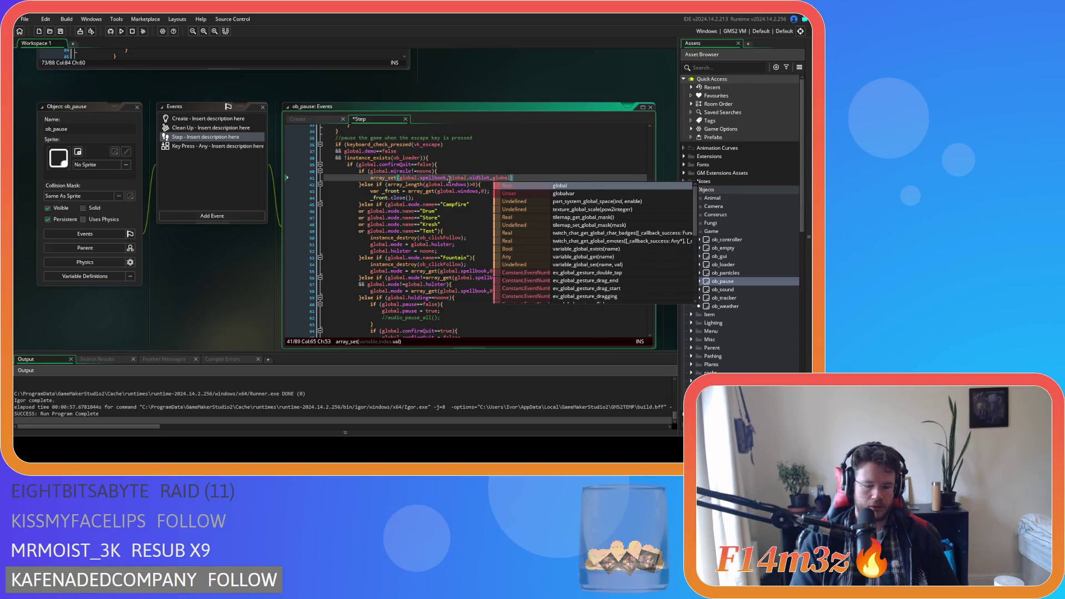
pyautogui.write('){')
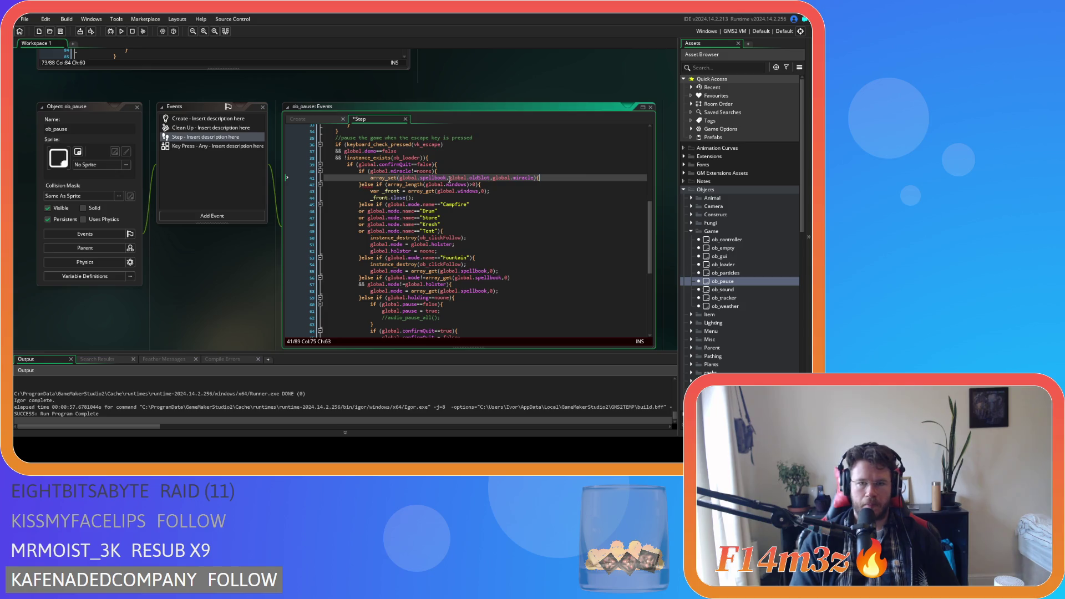
pyautogui.press('Return')
pyautogui.write('global.')
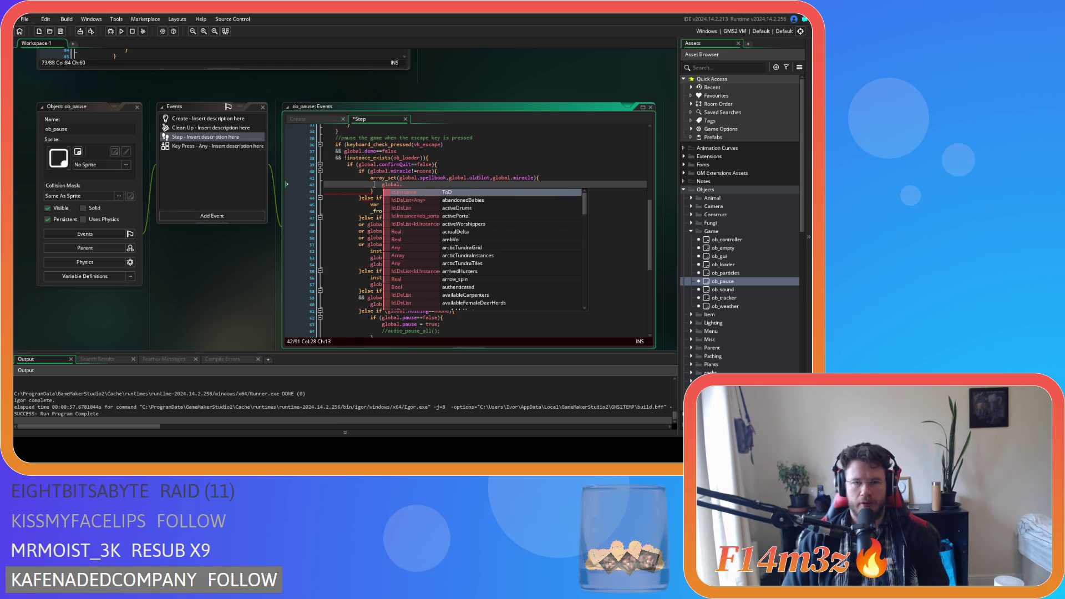
# Remove the stray braces, add global.miracle = noone, and save the Step event.
pyautogui.moveTo(373, 191); pyautogui.dragTo(320, 193)
pyautogui.press('BackSpace')
pyautogui.press('BackSpace')
pyautogui.click(545, 177)
pyautogui.press('BackSpace')
pyautogui.click(428, 183)
pyautogui.write('mi')
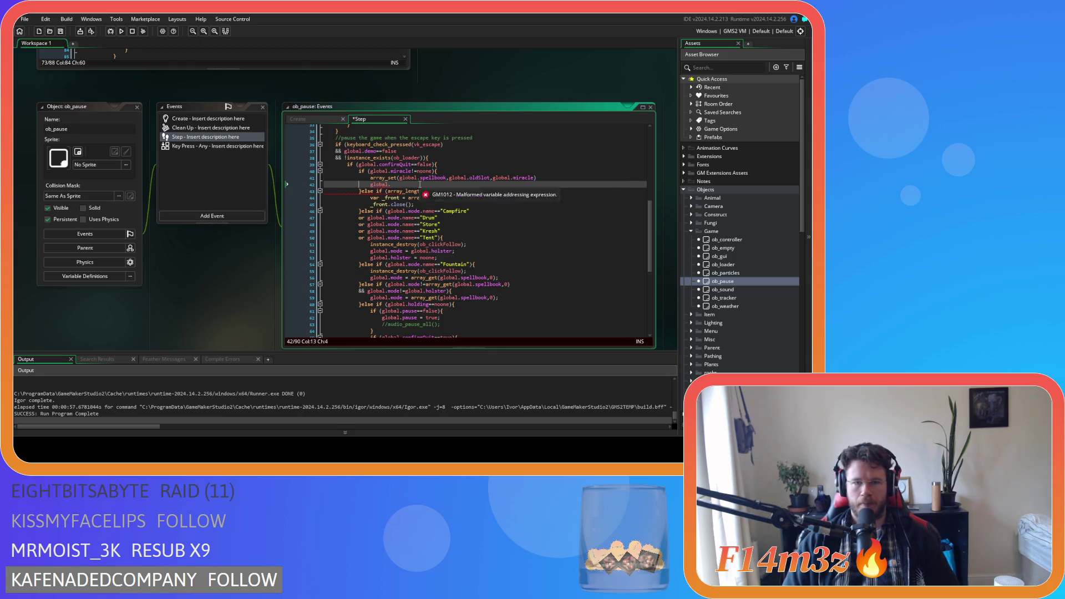
pyautogui.write('racle = ')
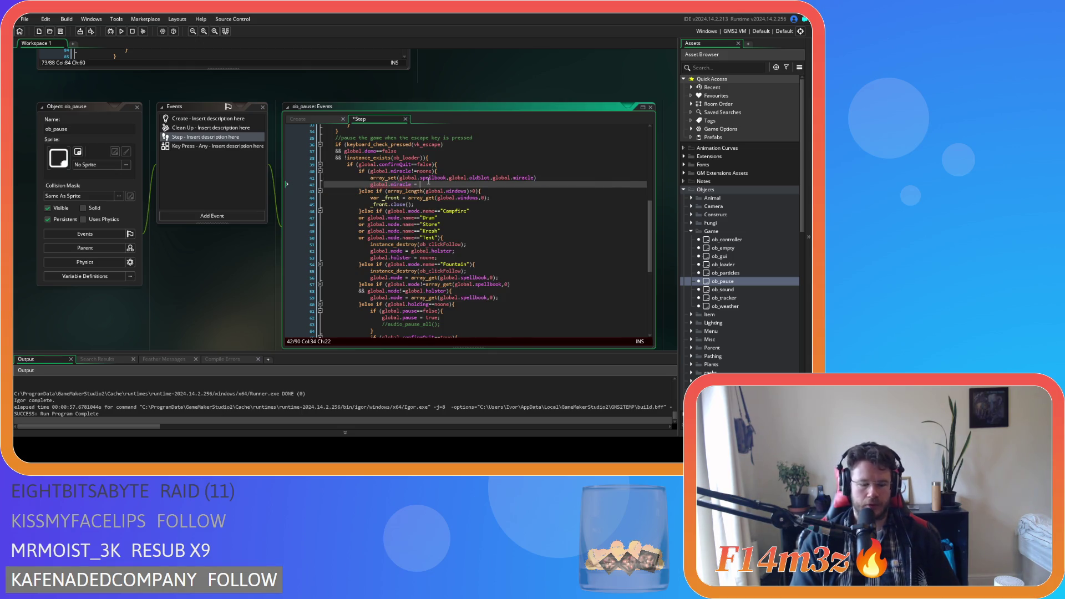
pyautogui.write('noone;')
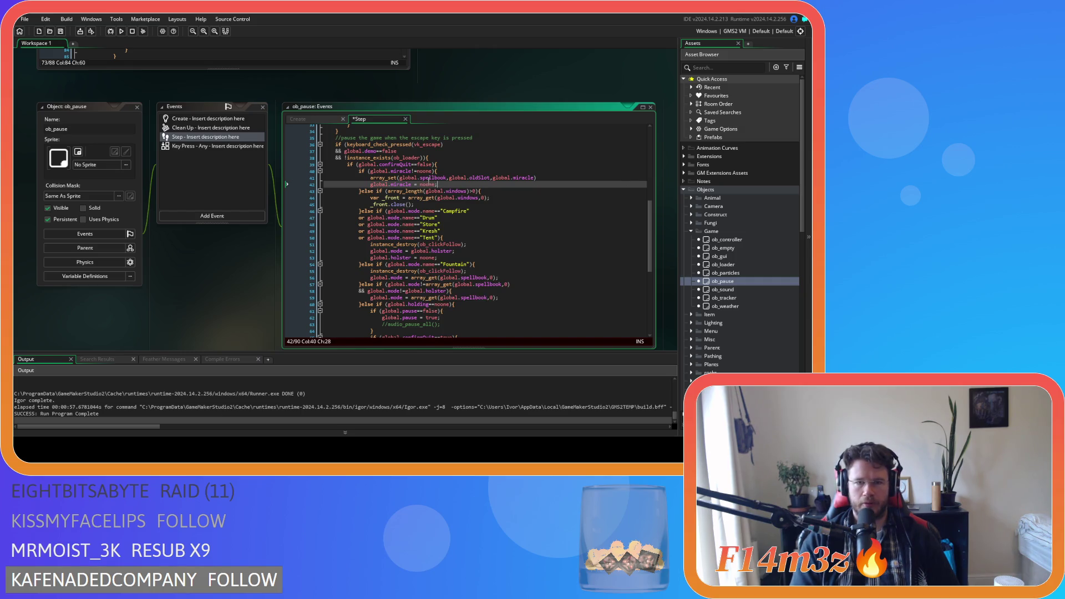
pyautogui.hotkey('ctrl', 's')
# Check the oldSlot reference on line 41, then open the ob_gui object.
pyautogui.click(496, 190)
pyautogui.click(513, 184)
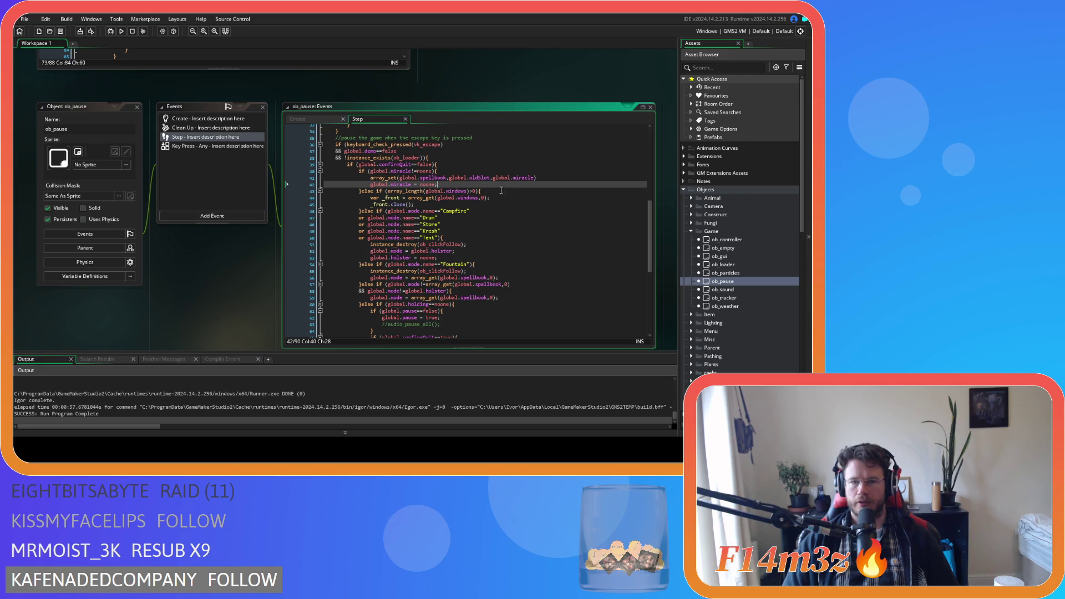
pyautogui.moveTo(491, 178); pyautogui.dragTo(449, 178)
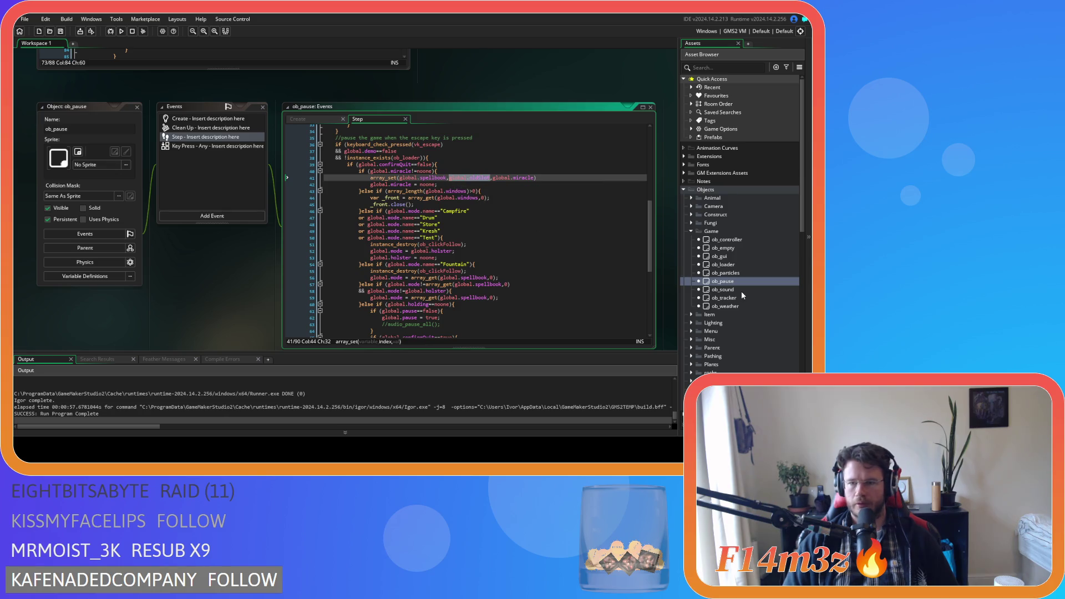
pyautogui.scroll(-10, 741, 292)
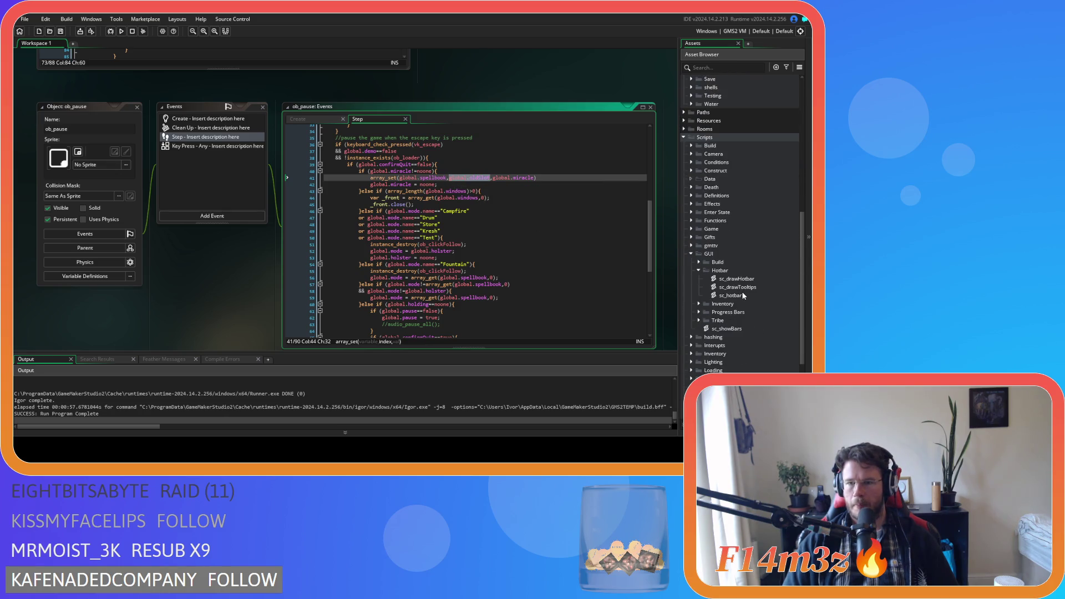
pyautogui.scroll(10, 741, 291)
pyautogui.doubleClick(719, 170)
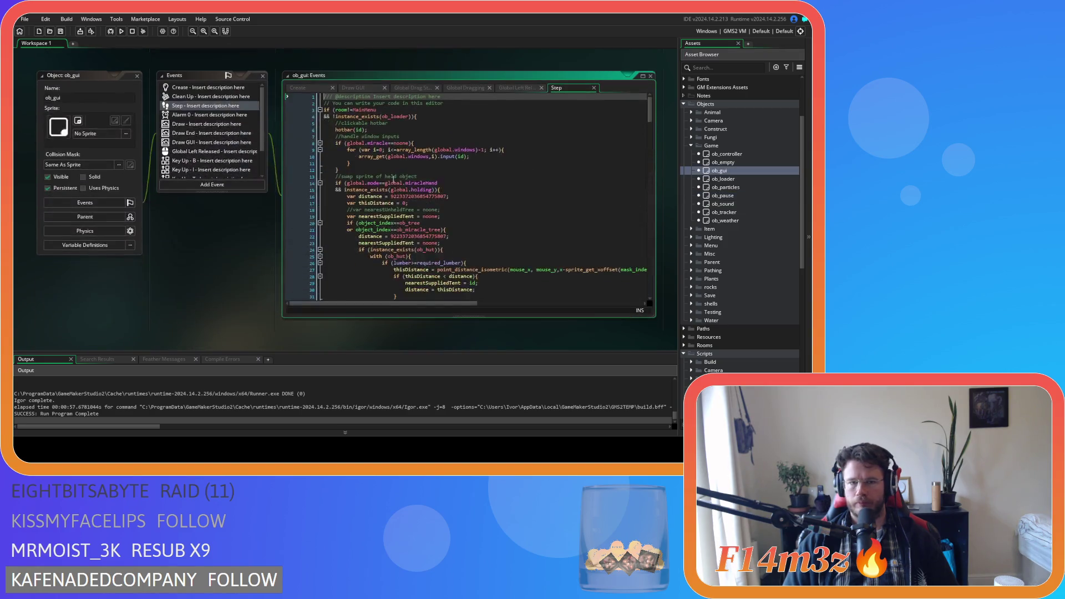
# Change line 44 of ob_gui's Create event to declare global.oldSlot.
pyautogui.click(297, 87)
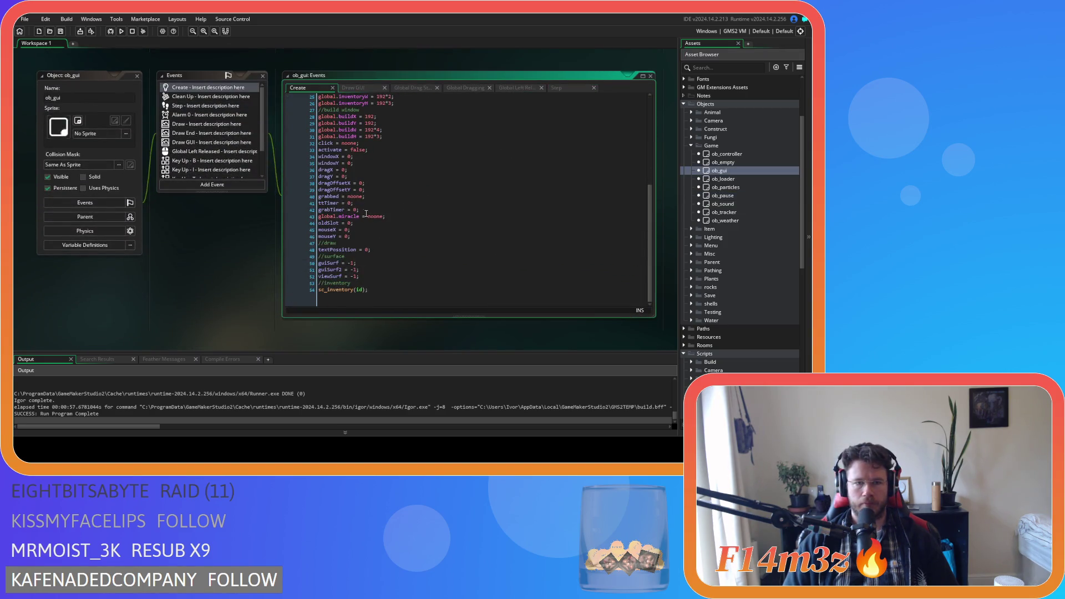
pyautogui.click(318, 223)
pyautogui.write('global.')
# Search the project for oldSlot as a whole word, listing all 4 matches.
pyautogui.doubleClick(349, 222)
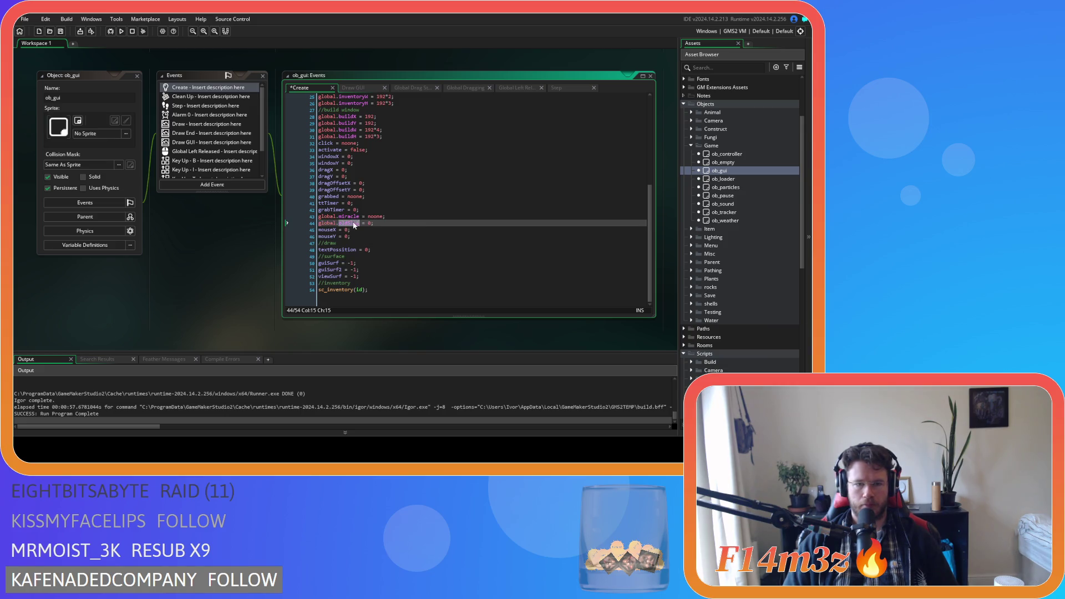
pyautogui.hotkey('ctrl', 'shift', 'f')
pyautogui.click(263, 79)
pyautogui.click(228, 115)
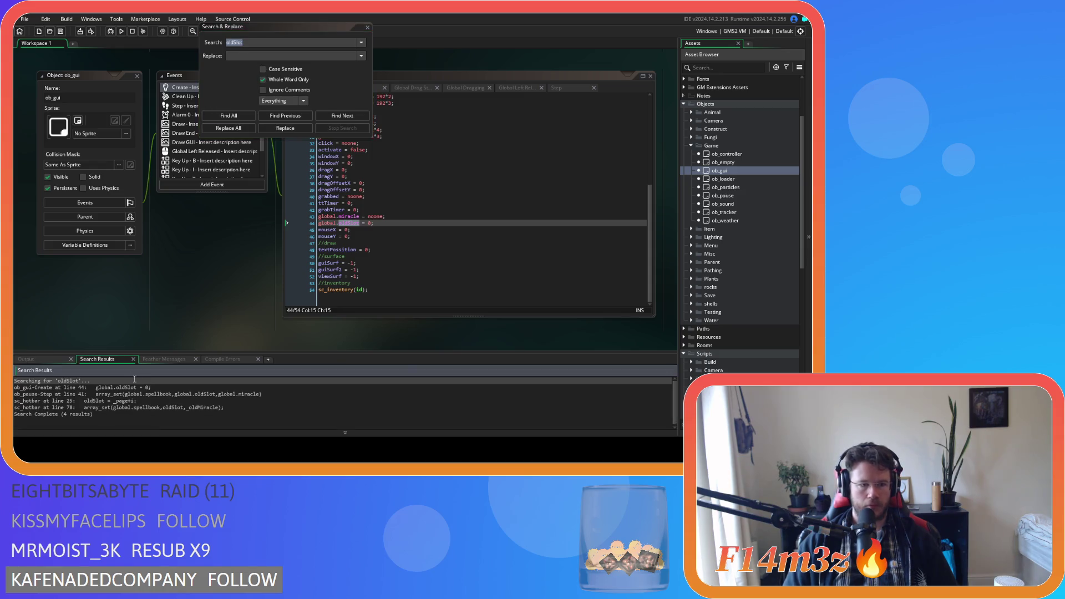
# Replace oldSlot with global.oldSlot on sc_hotbar lines 25 and 78.
pyautogui.doubleClick(78, 394)
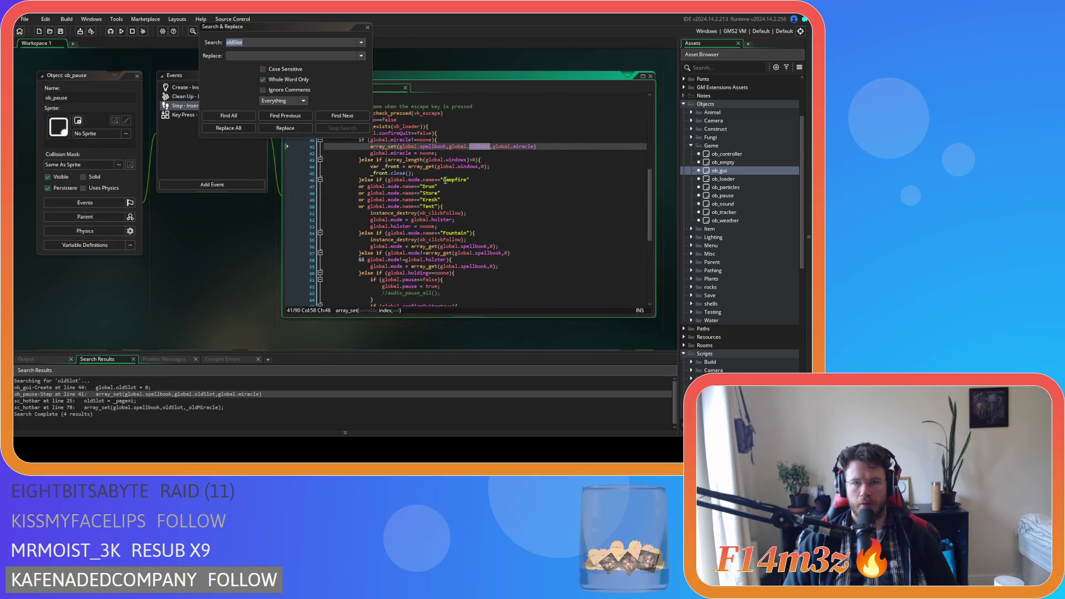
pyautogui.doubleClick(115, 400)
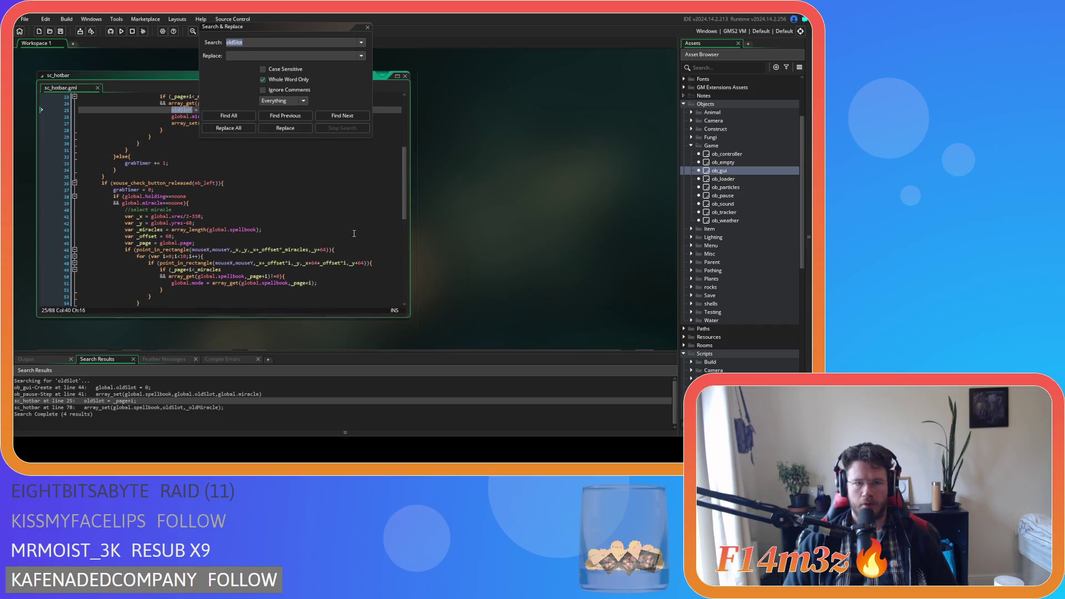
pyautogui.click(367, 27)
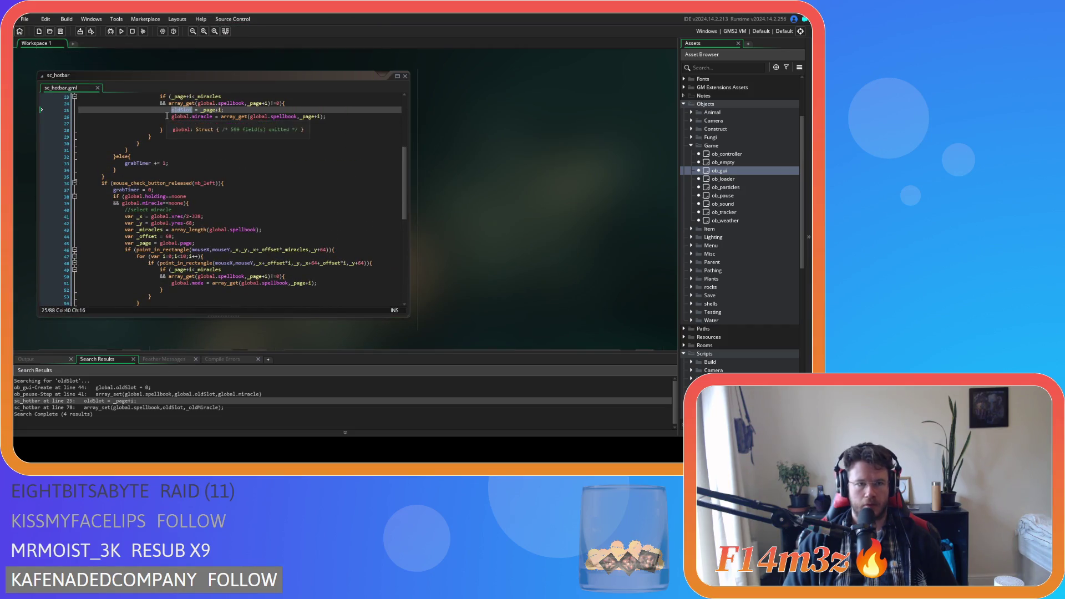
pyautogui.write('global.oldSlot')
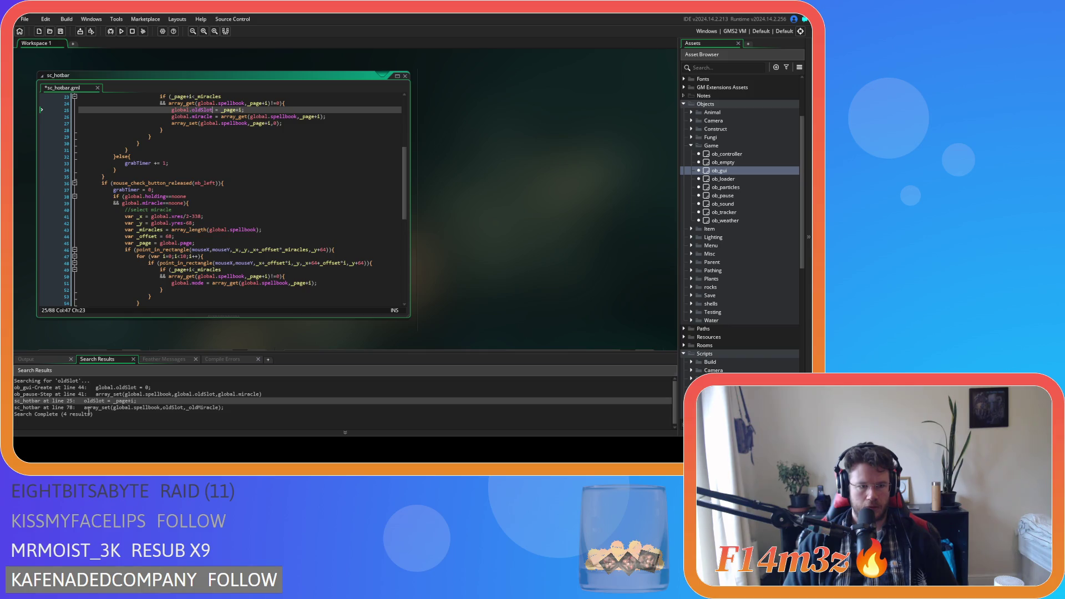
pyautogui.doubleClick(89, 409)
pyautogui.write('global.oldSlot')
# Save the sc_hotbar script and start a new game build with F5.
pyautogui.hotkey('ctrl', 's')
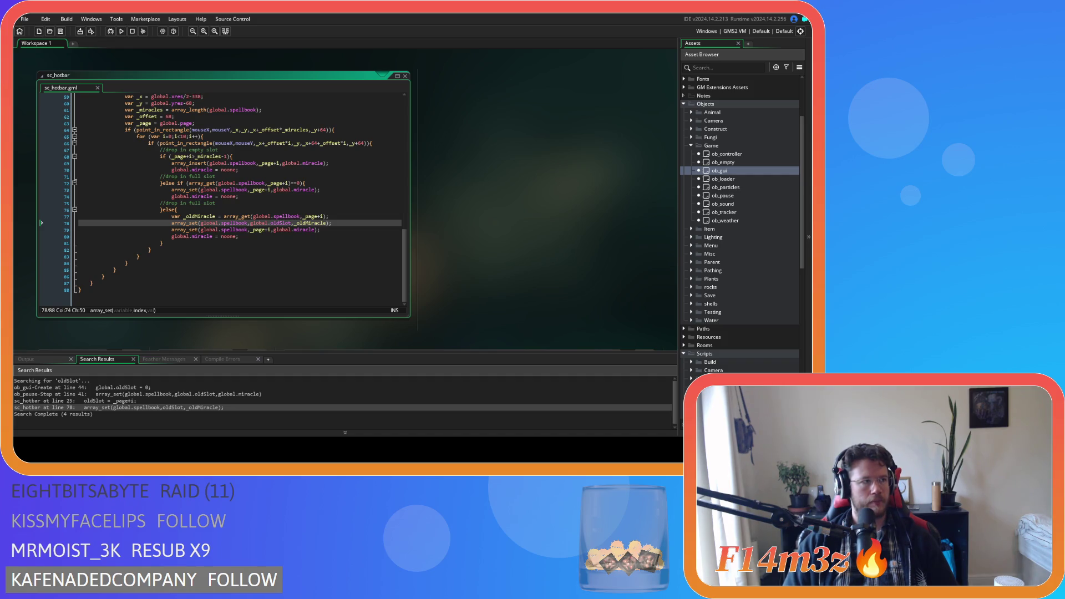
pyautogui.click(126, 136)
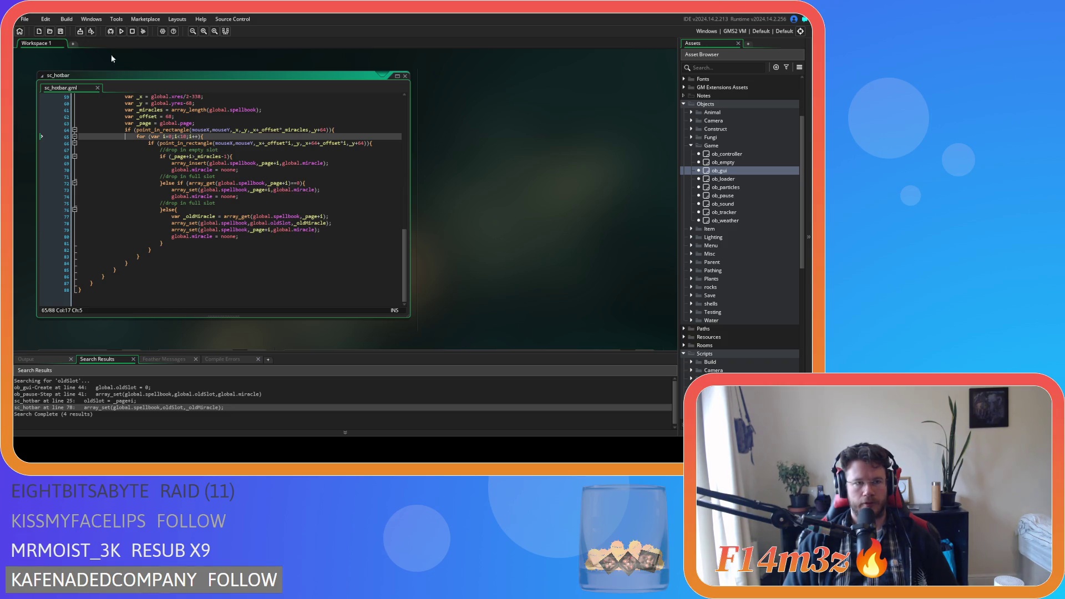
pyautogui.press('F5')
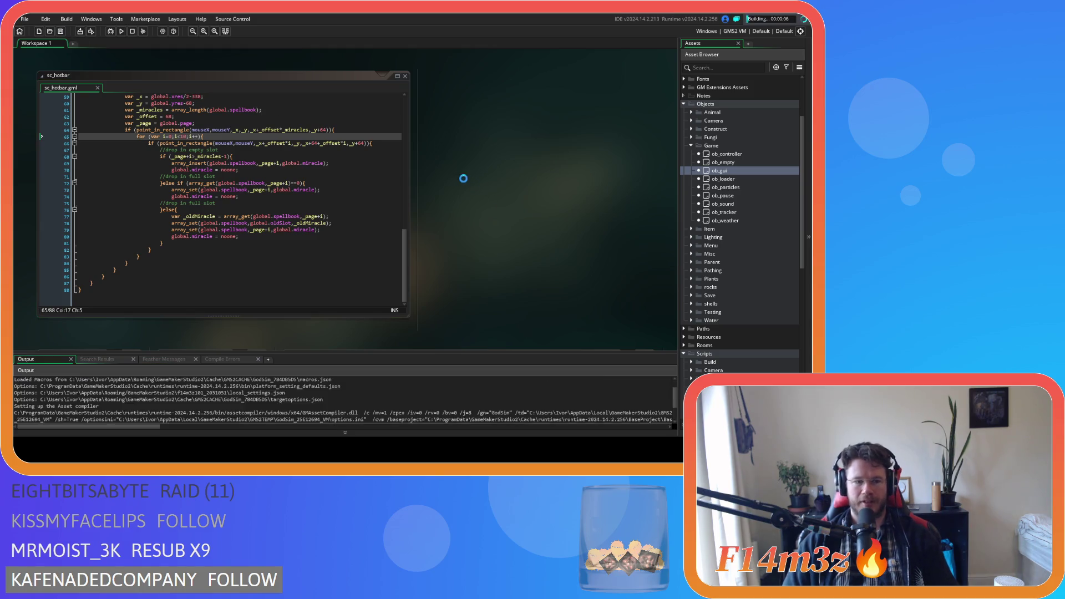
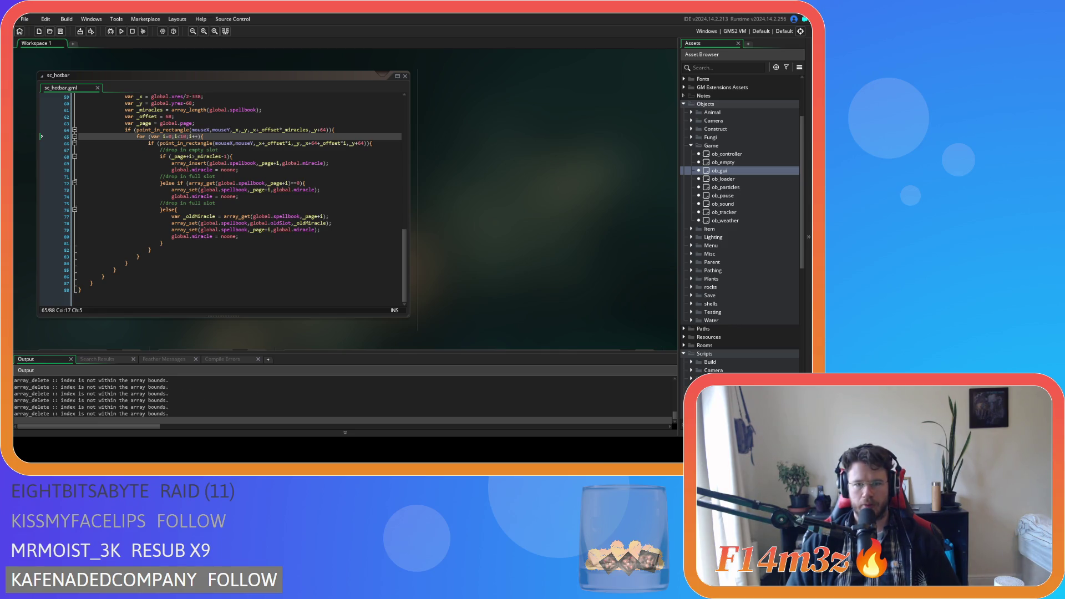
# In the running game, drop the fountain miracle into empty hotbar slot 4, then quit the game.
pyautogui.hotkey('alt', 'Tab')
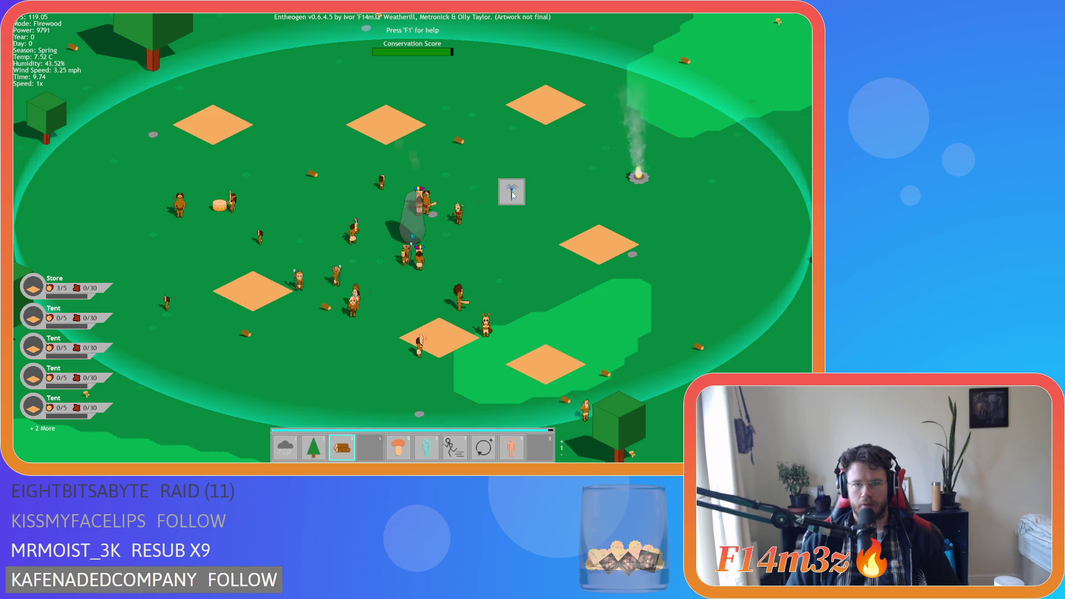
pyautogui.moveTo(450, 297); pyautogui.dragTo(369, 446)
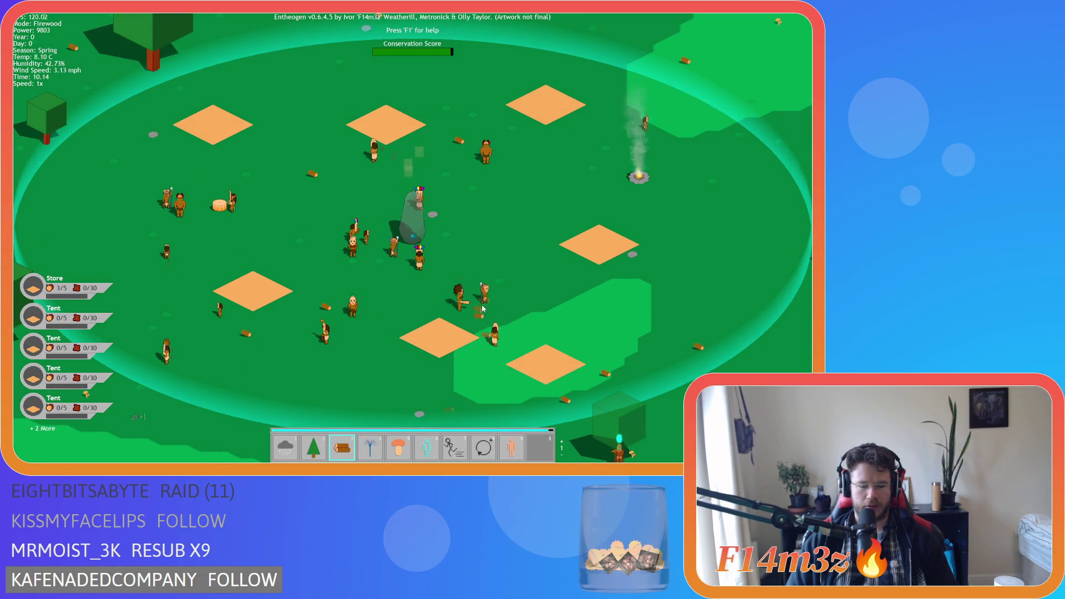
pyautogui.press('Escape')
pyautogui.press('Escape')
pyautogui.press('y')
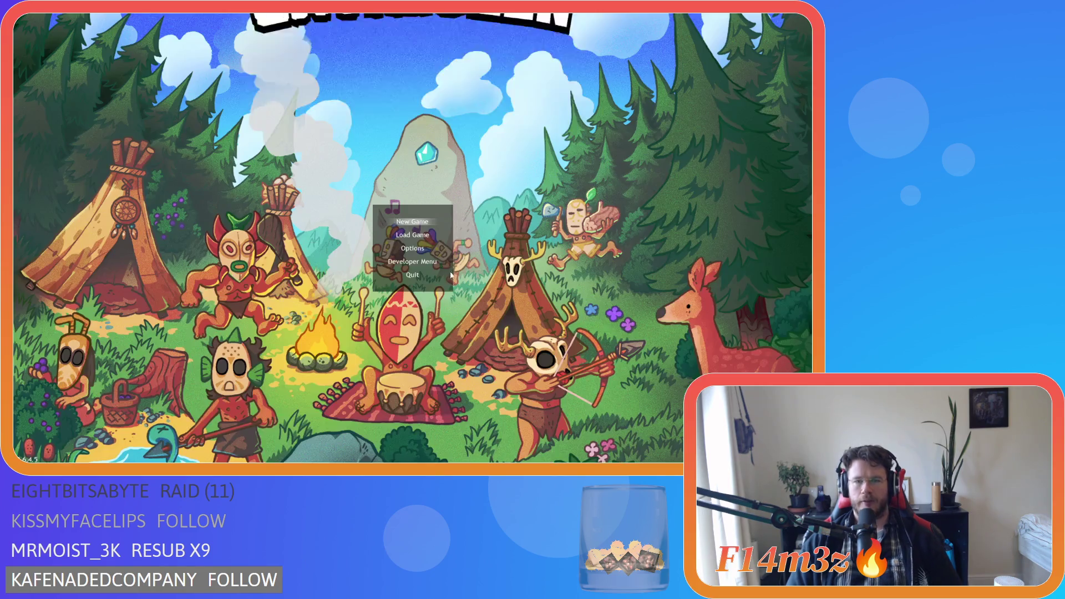
pyautogui.scroll(14, 330, 223)
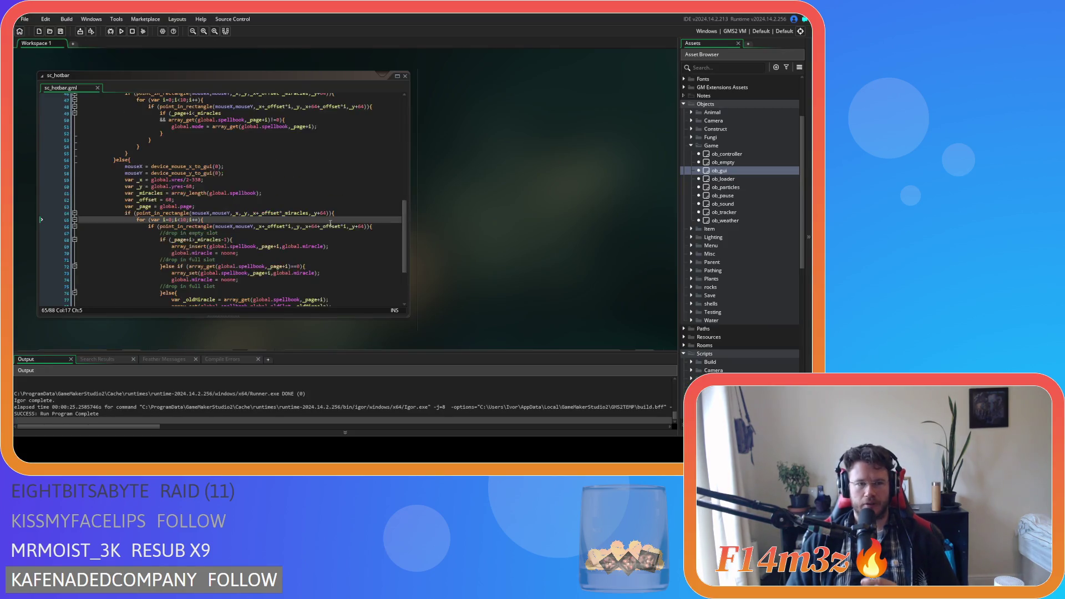
# Add a grabTimer = 0; line right after the array_set line in sc_hotbar.
pyautogui.scroll(3, 330, 224)
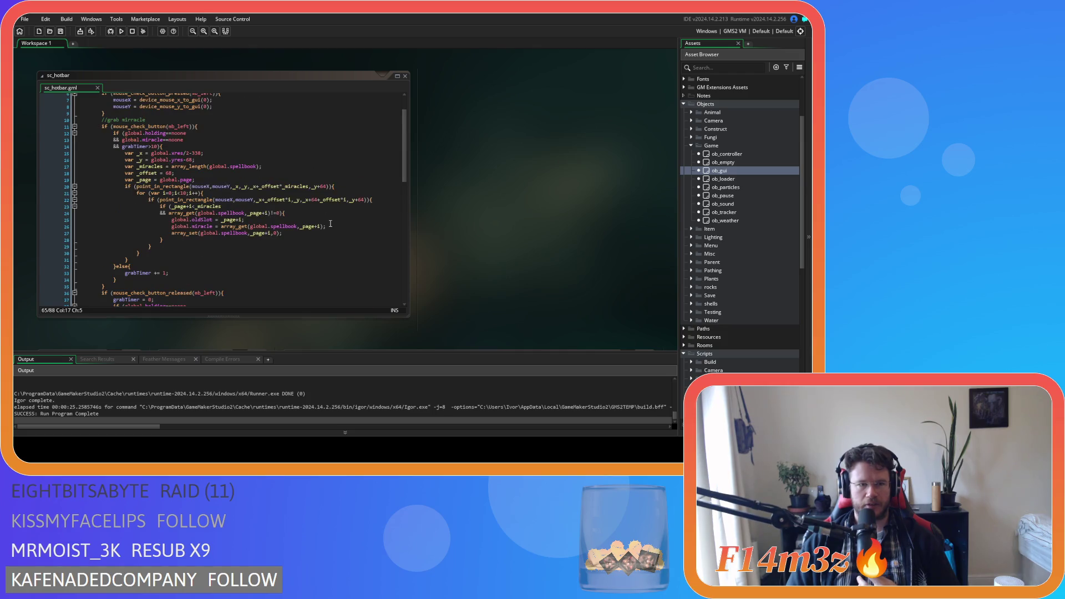
pyautogui.click(155, 152)
pyautogui.click(155, 146)
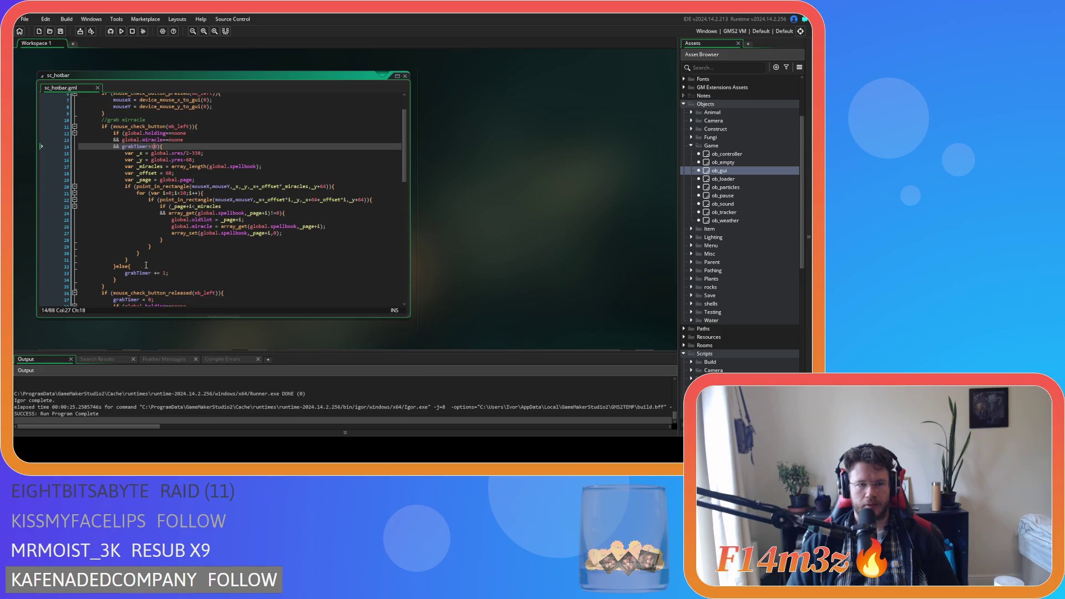
pyautogui.scroll(-3, 151, 220)
pyautogui.click(187, 233)
pyautogui.hotkey('shift', 'Home')
pyautogui.hotkey('ctrl', 'c')
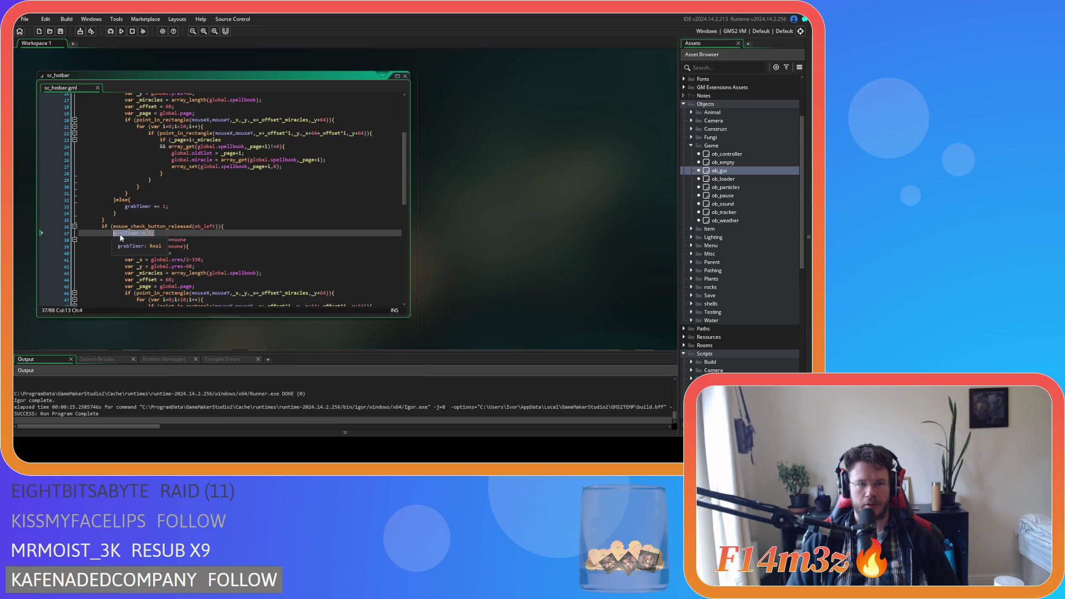
pyautogui.scroll(2, 249, 220)
pyautogui.click(339, 201)
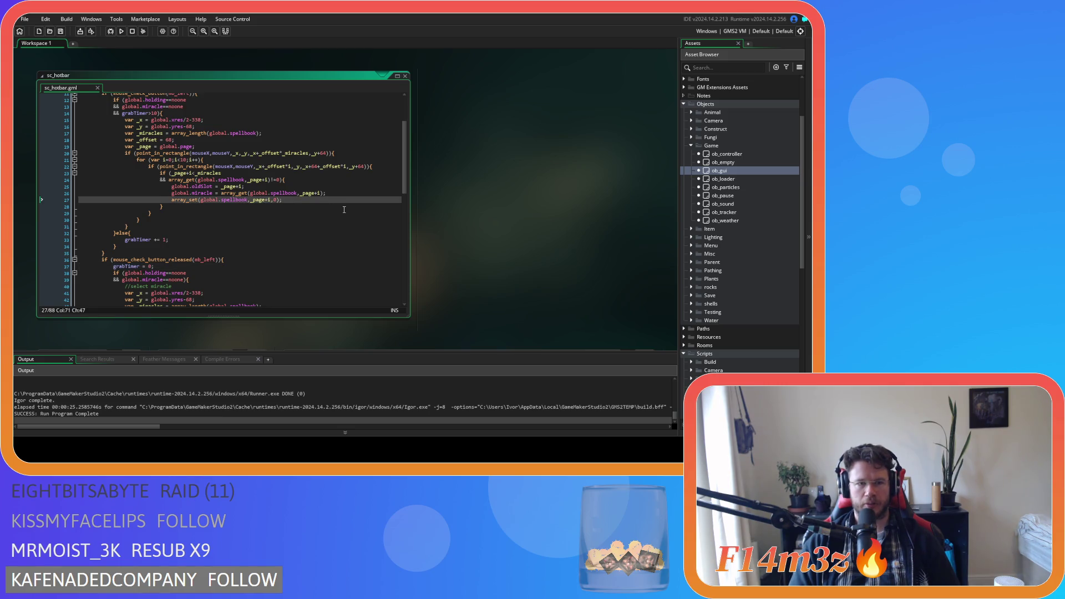
pyautogui.press('Return')
pyautogui.hotkey('ctrl', 'v')
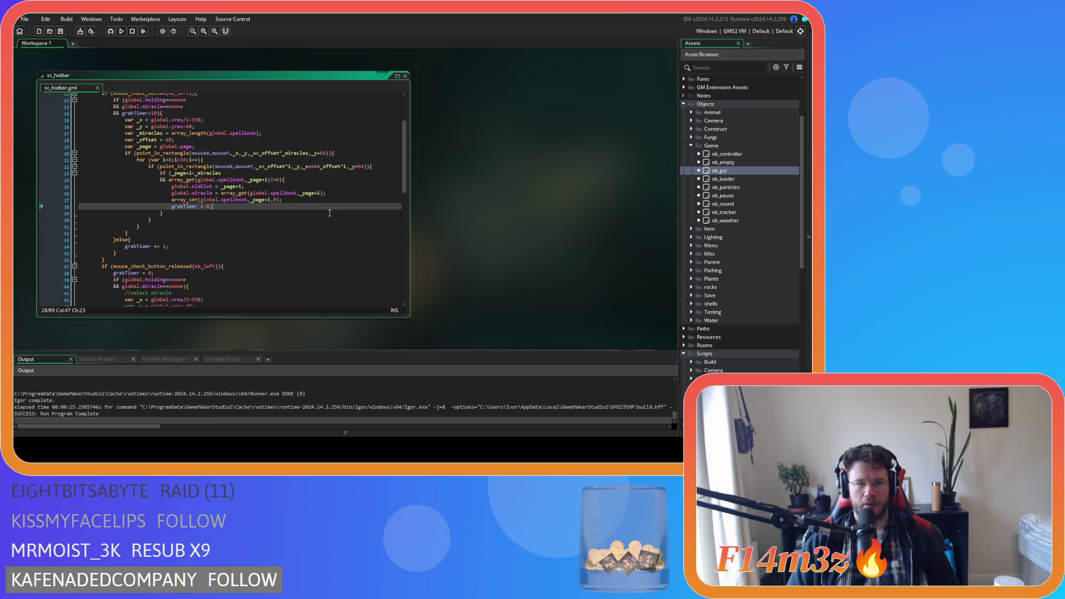
# Change the else on line 33 to else if (global.miracle==noone), save, and run the game.
pyautogui.scroll(3, 329, 213)
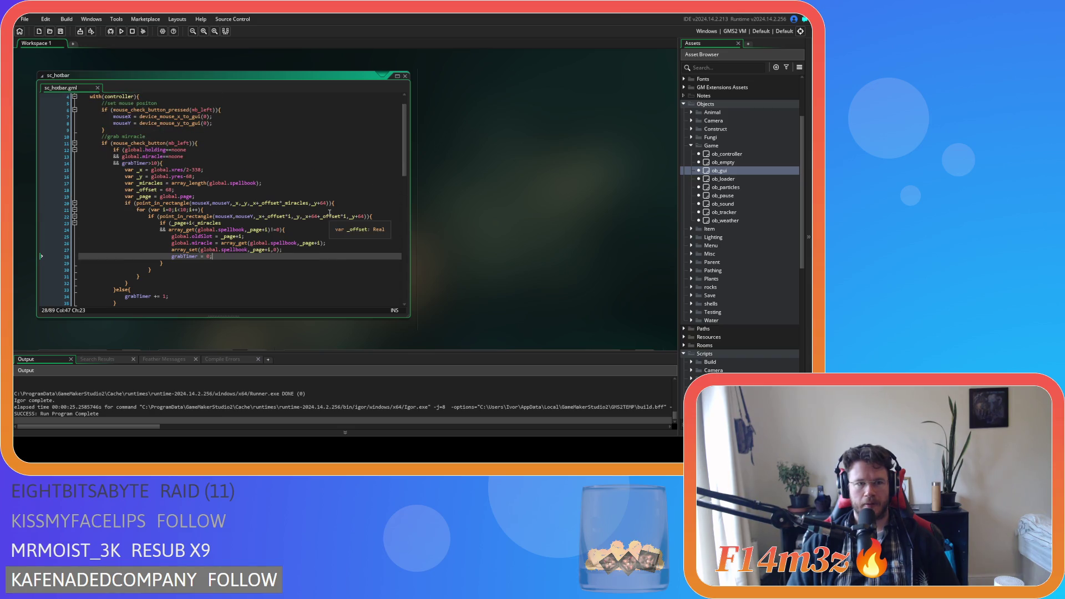
pyautogui.moveTo(152, 140)
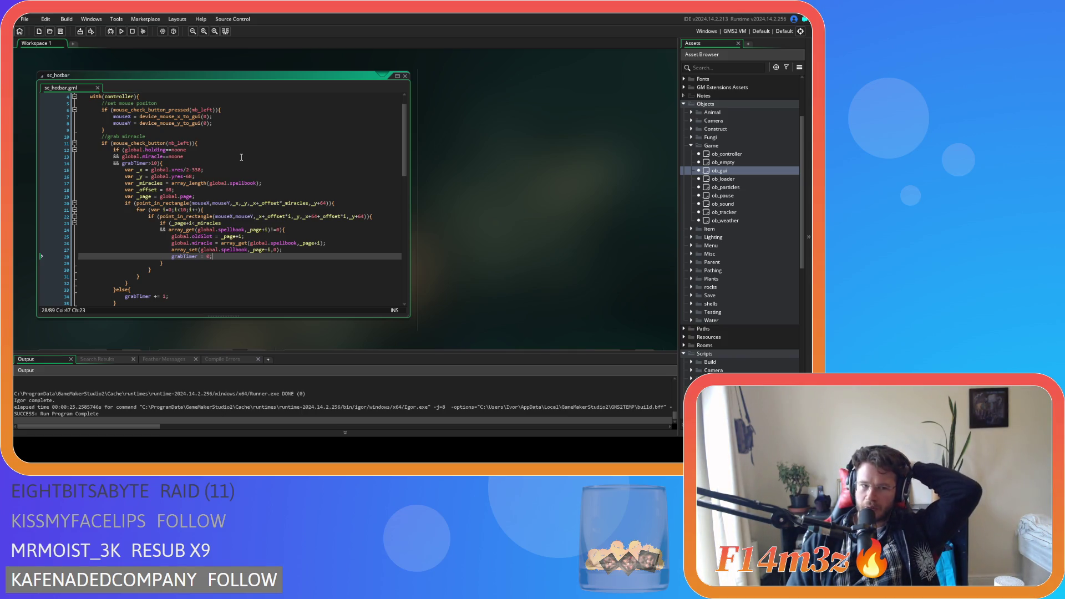
pyautogui.moveTo(206, 214)
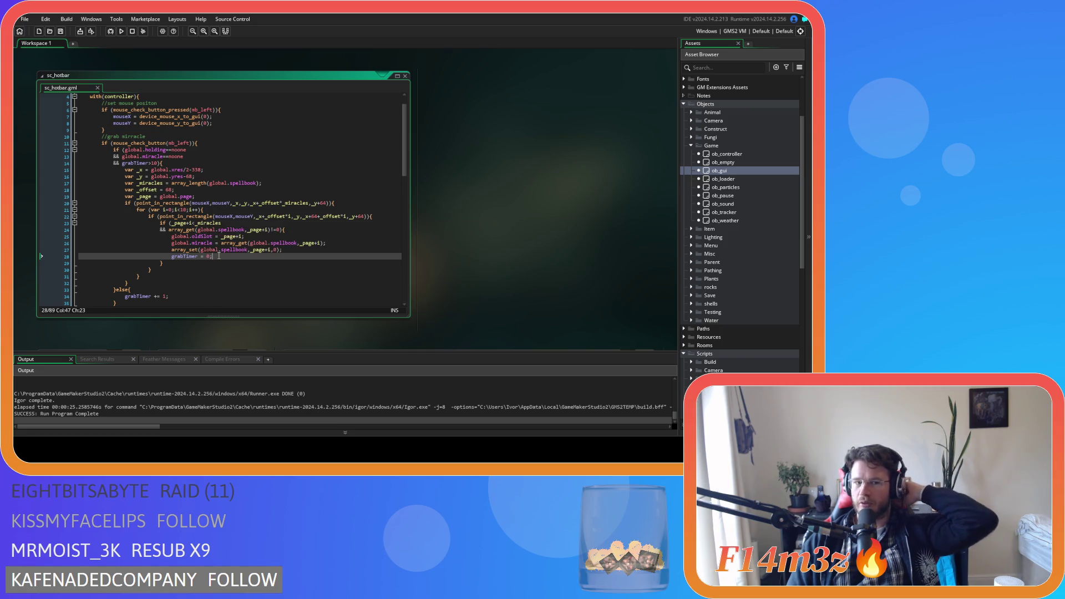
pyautogui.moveTo(183, 156); pyautogui.dragTo(125, 162)
pyautogui.hotkey('ctrl', 'c')
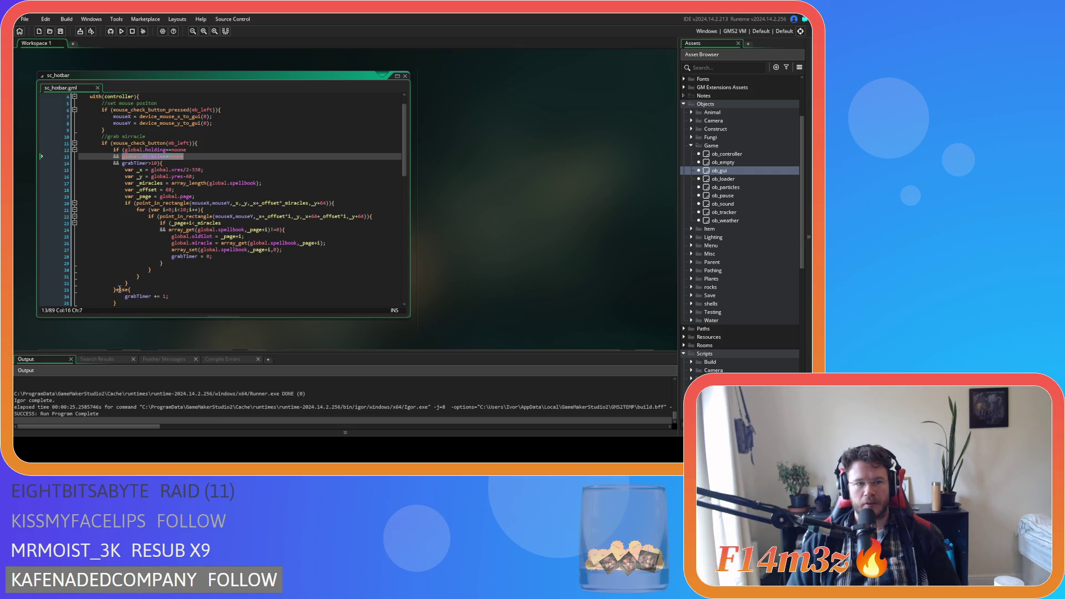
pyautogui.click(128, 289)
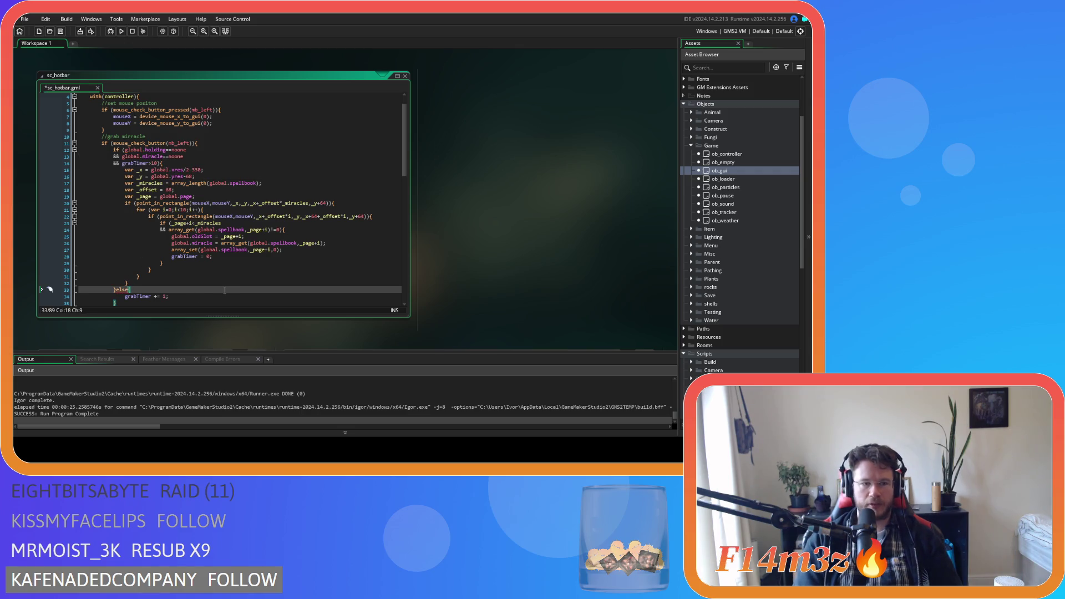
pyautogui.write('if')
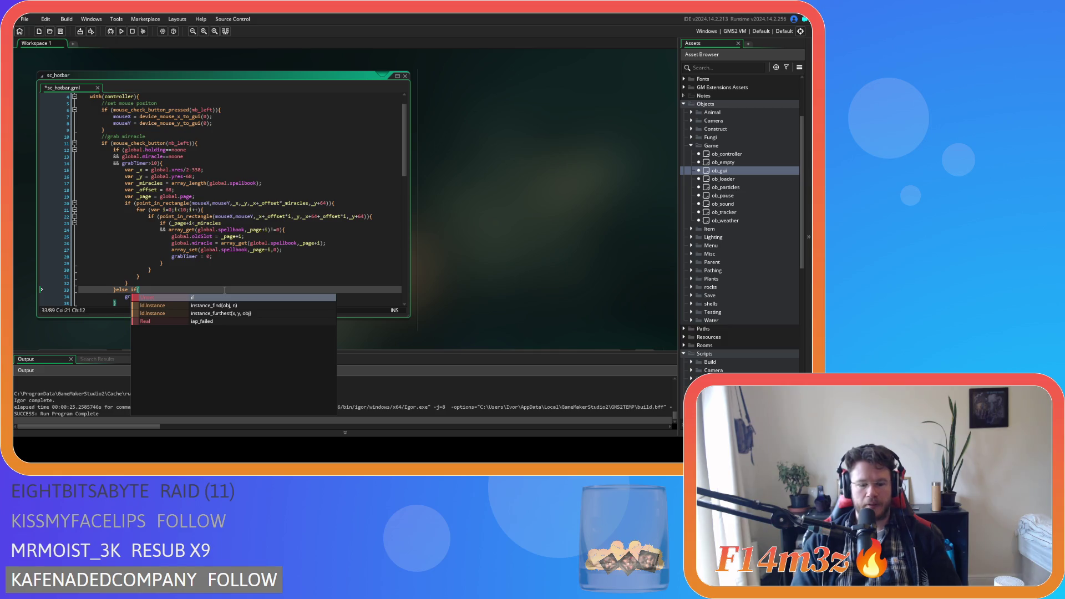
pyautogui.write(' (')
pyautogui.hotkey('ctrl', 'v')
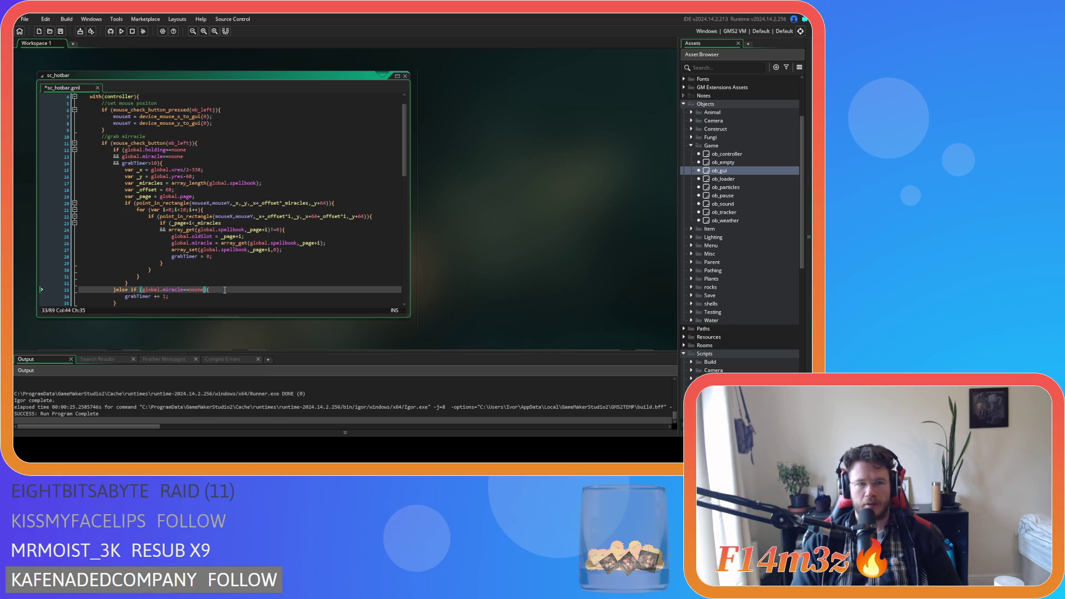
pyautogui.hotkey('ctrl', 's')
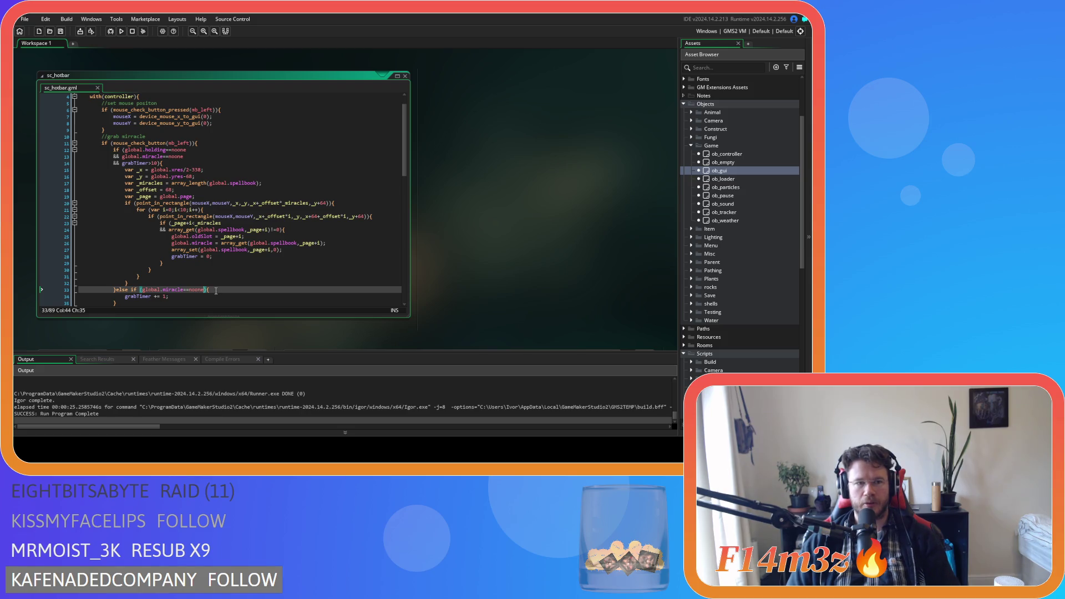
pyautogui.press('F5')
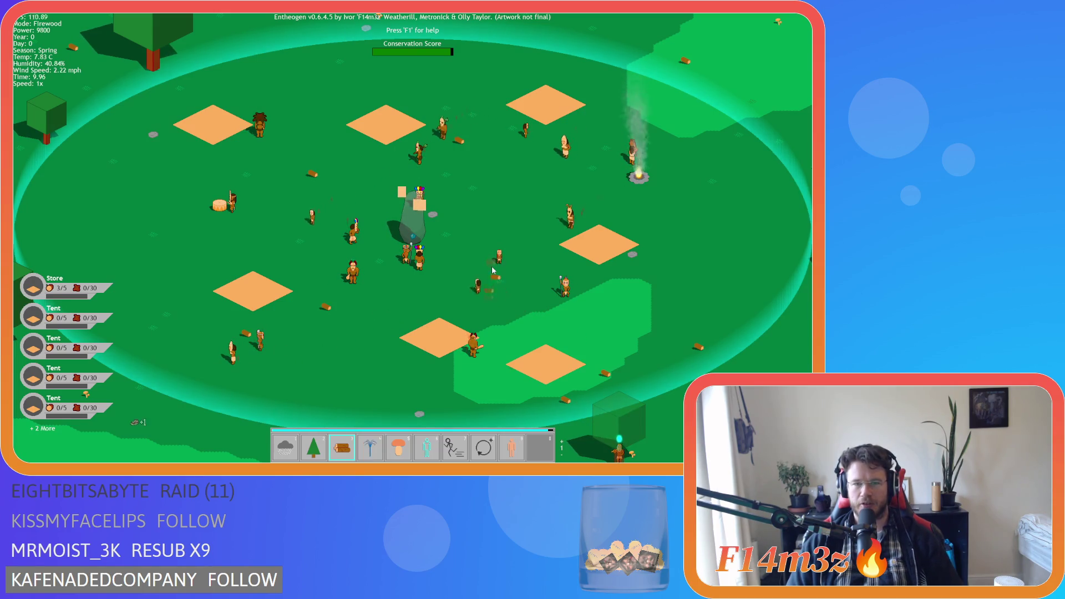
# Drop the palm-tree miracle into hotbar slot 4, then quit the game from its main menu.
pyautogui.click(492, 270)
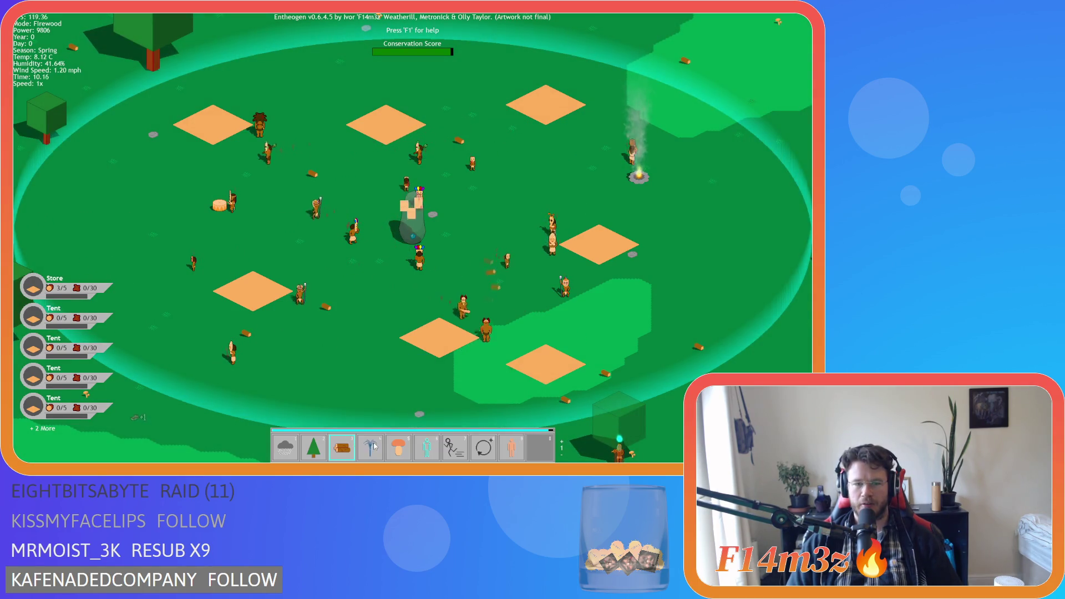
pyautogui.press('Escape')
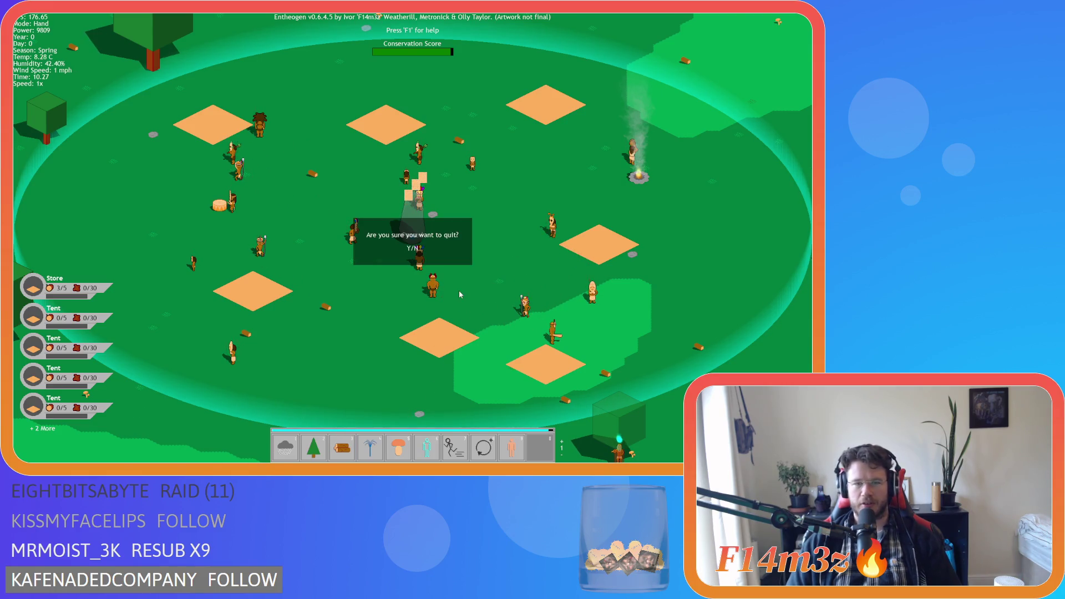
pyautogui.click(416, 249)
pyautogui.click(416, 273)
# Put the caret at the end of the grab-miracle condition on line 13 of sc_hotbar.
pyautogui.click(224, 183)
pyautogui.click(224, 169)
pyautogui.click(224, 163)
pyautogui.click(210, 158)
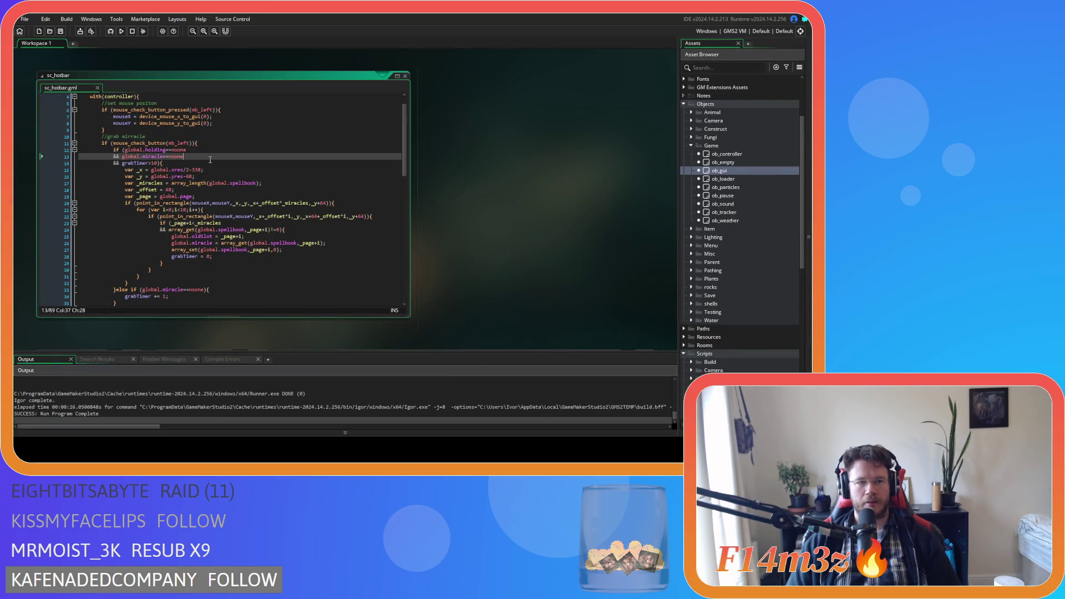
# Remove the if (global.miracle==noone) condition after else on line 33, leaving a plain else.
pyautogui.moveTo(210, 159); pyautogui.dragTo(124, 158)
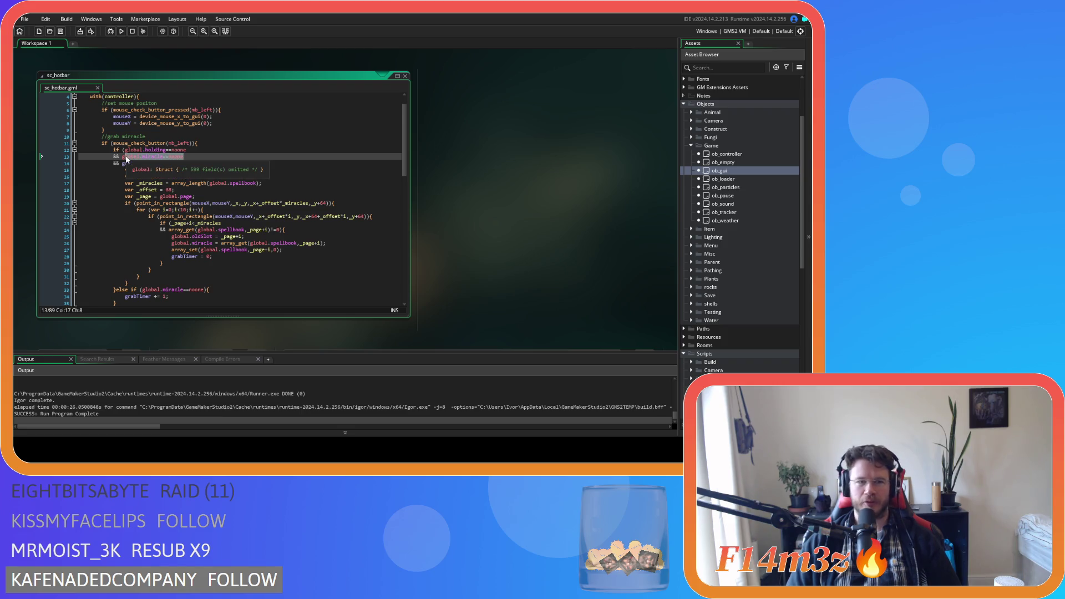
pyautogui.write('global.miracle==none')
pyautogui.click(214, 160)
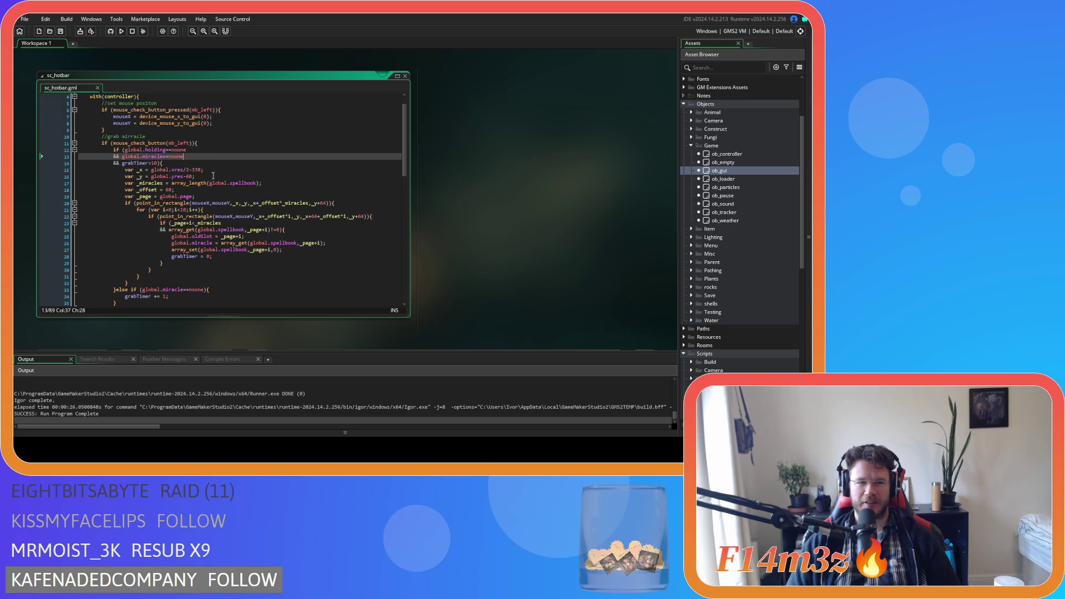
pyautogui.moveTo(207, 290); pyautogui.dragTo(132, 289)
pyautogui.press('BackSpace')
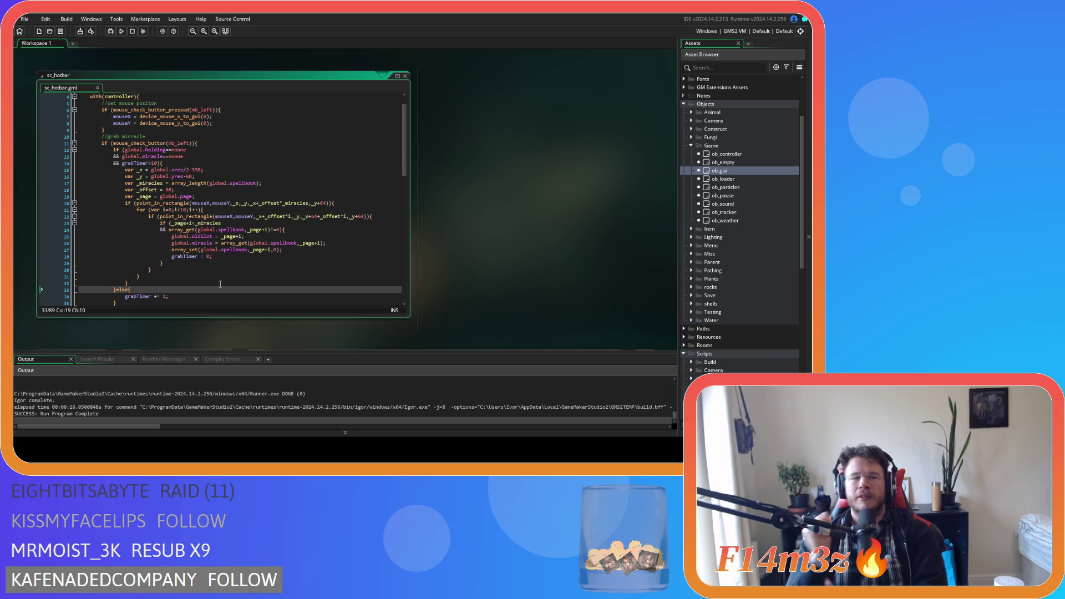
pyautogui.scroll(1, 218, 283)
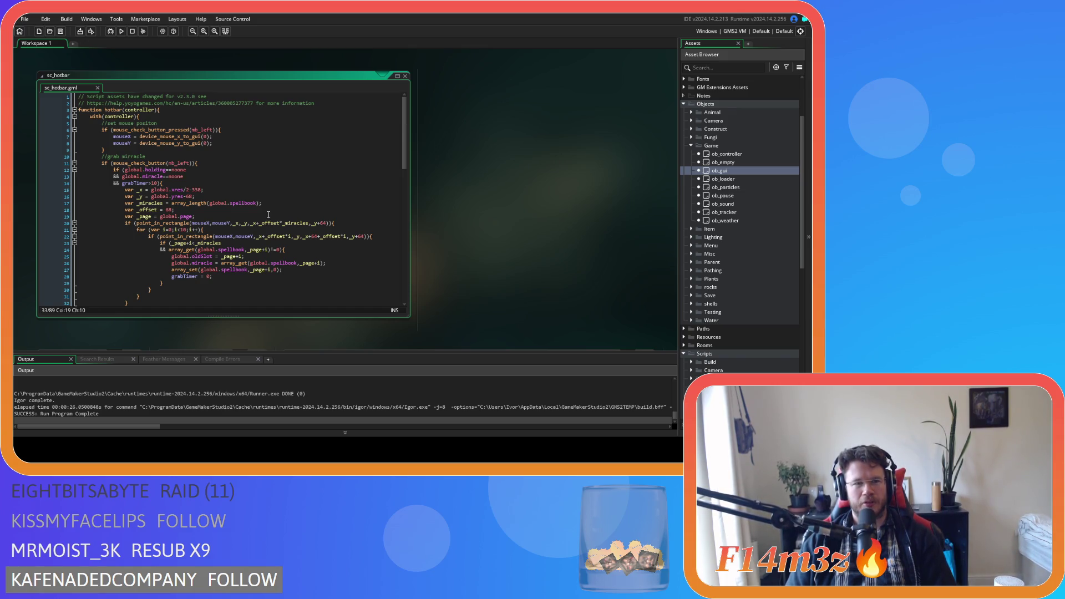
pyautogui.scroll(-3, 268, 215)
pyautogui.scroll(3, 268, 214)
pyautogui.scroll(-4, 269, 214)
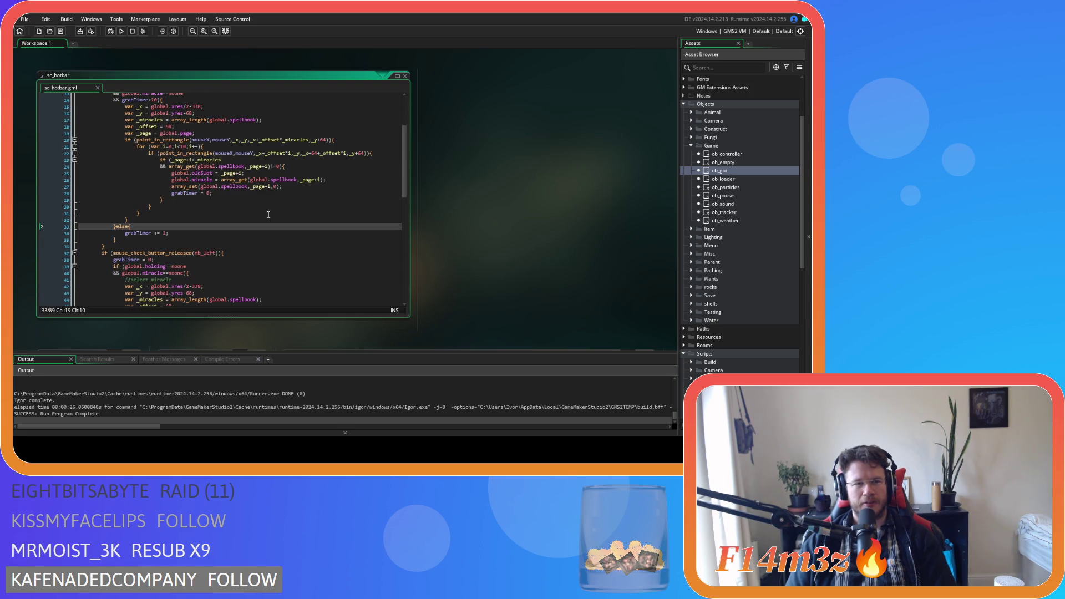
pyautogui.scroll(2, 268, 215)
pyautogui.scroll(1, 268, 215)
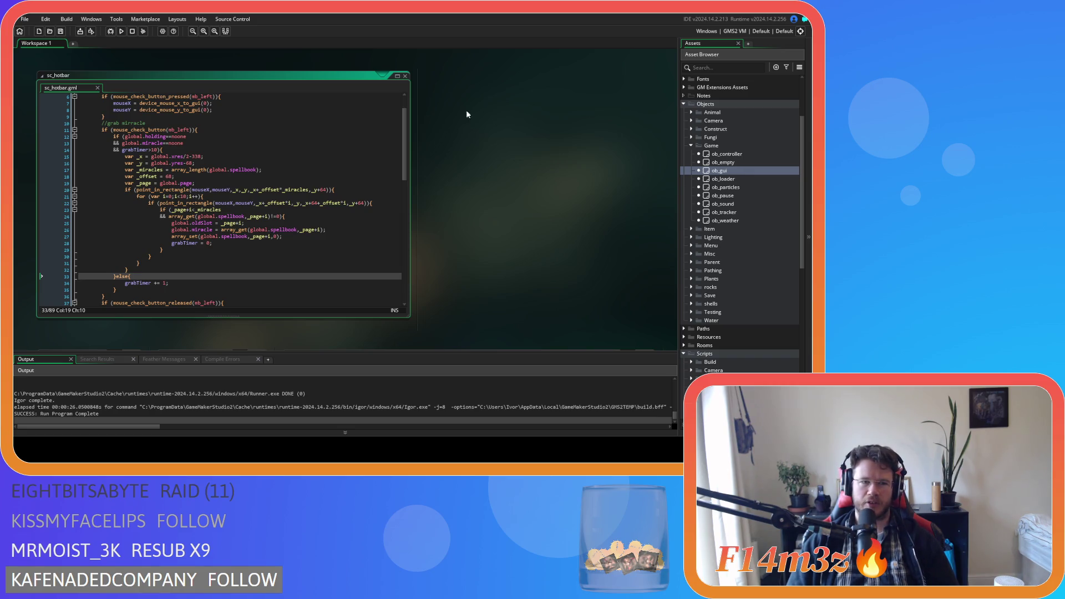
pyautogui.moveTo(129, 103)
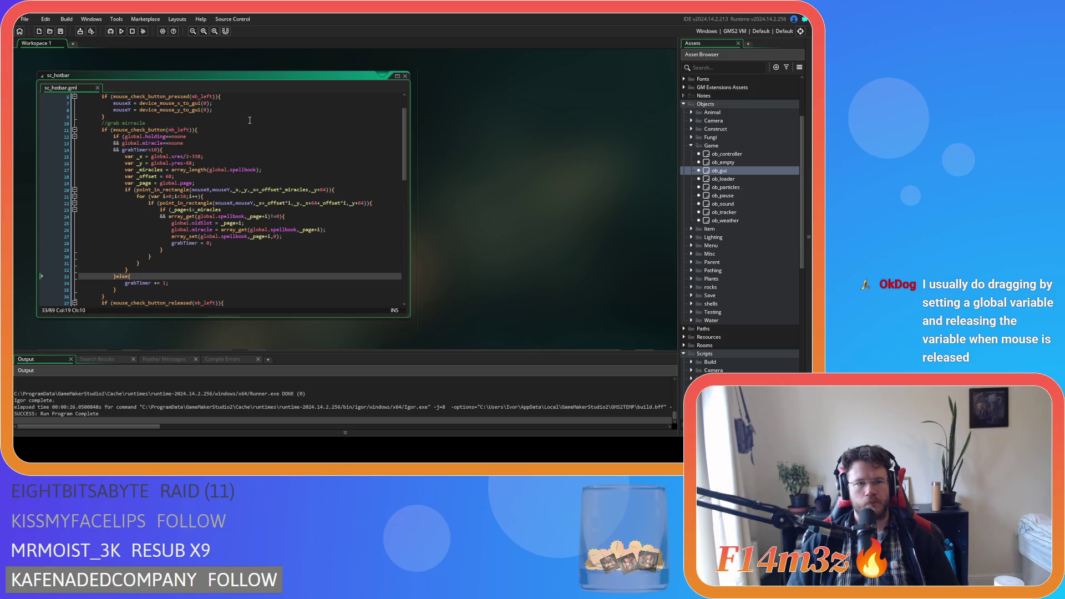
pyautogui.click(245, 114)
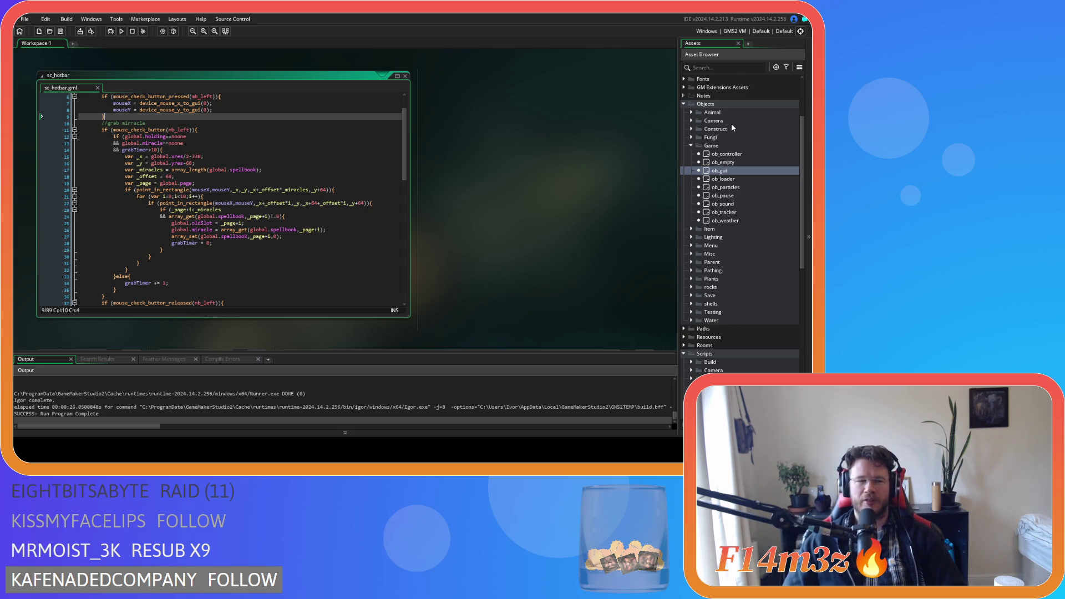
# Open ob_controller, then open the ob_pause object and its Step event code.
pyautogui.click(126, 103)
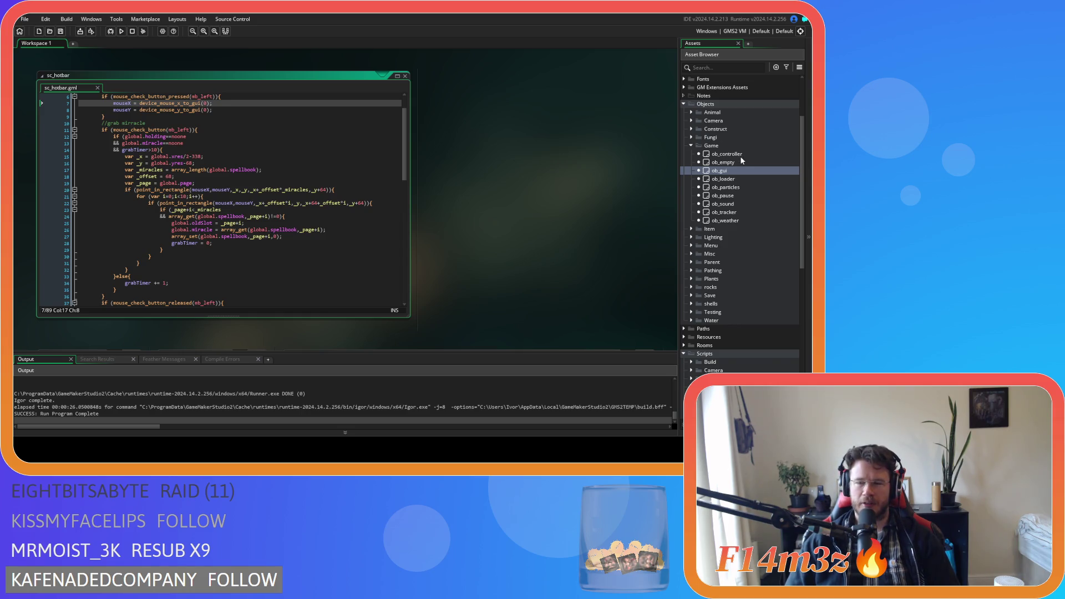
pyautogui.scroll(1, 740, 159)
pyautogui.scroll(1, 740, 159)
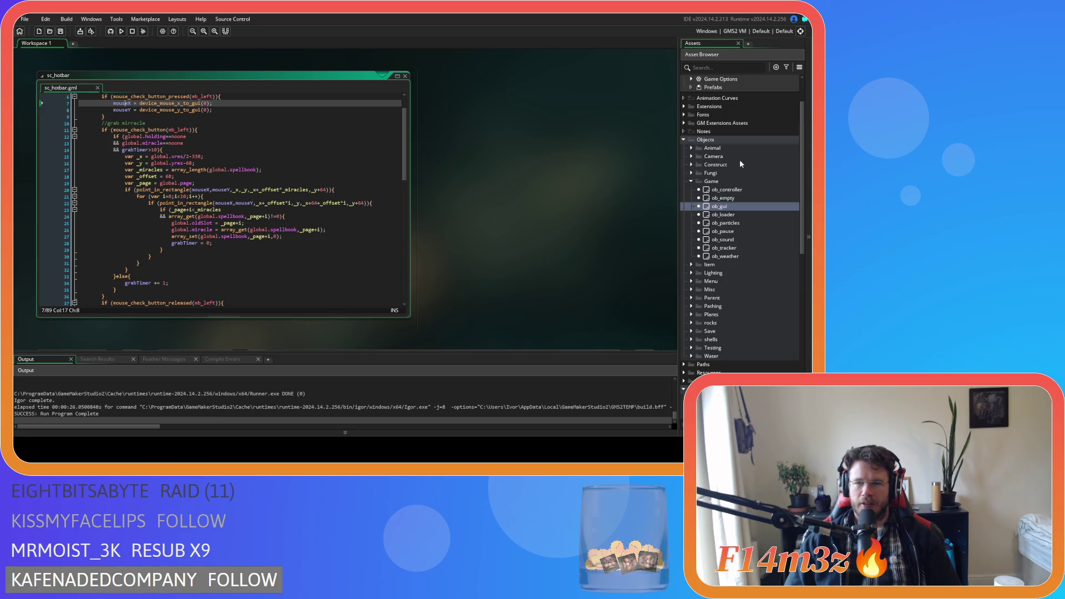
pyautogui.doubleClick(707, 191)
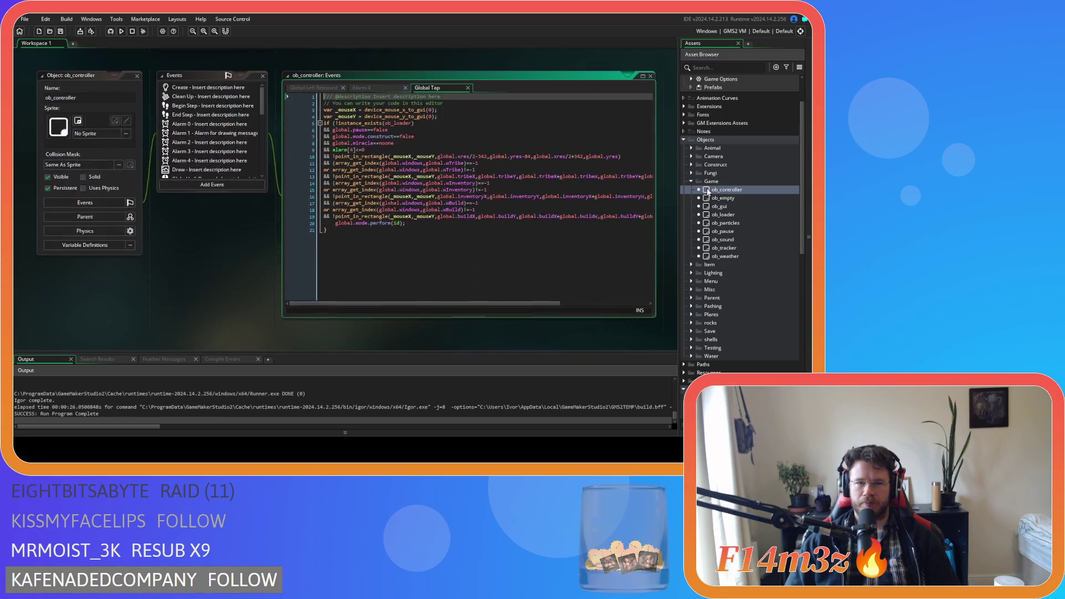
pyautogui.doubleClick(722, 231)
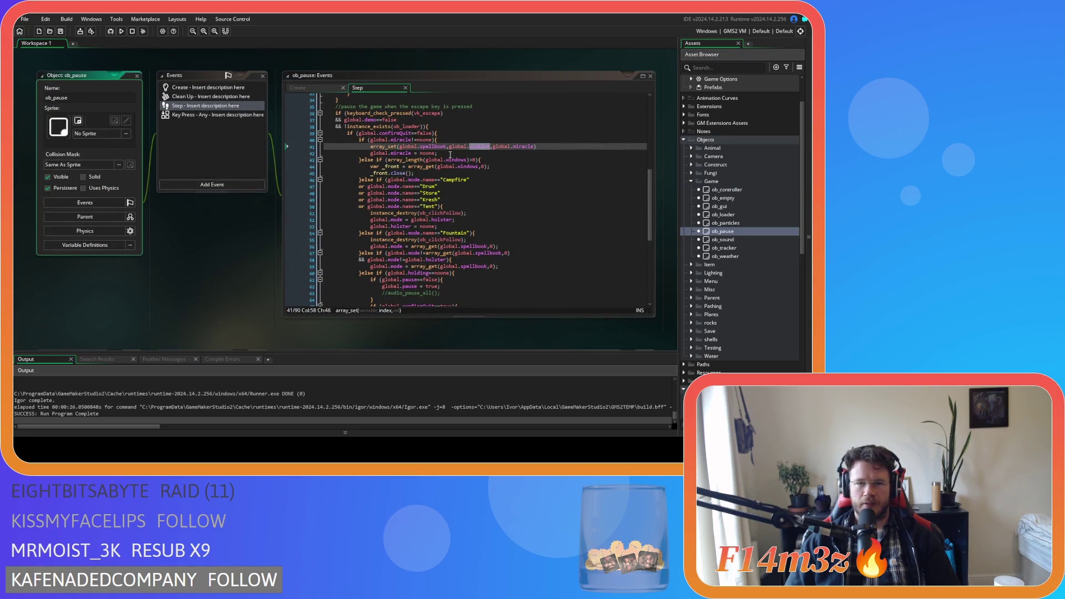
# Add ob_gui.mouseX = 0; and ob_gui.mouseY = 0; after global.miracle = noone, then run the game.
pyautogui.click(449, 154)
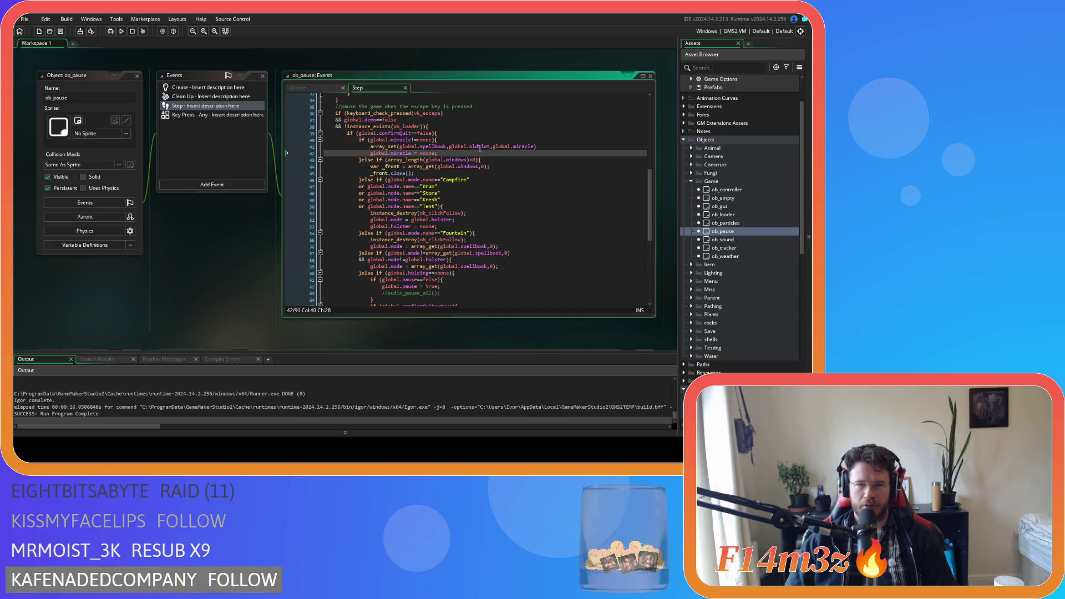
pyautogui.moveTo(477, 148)
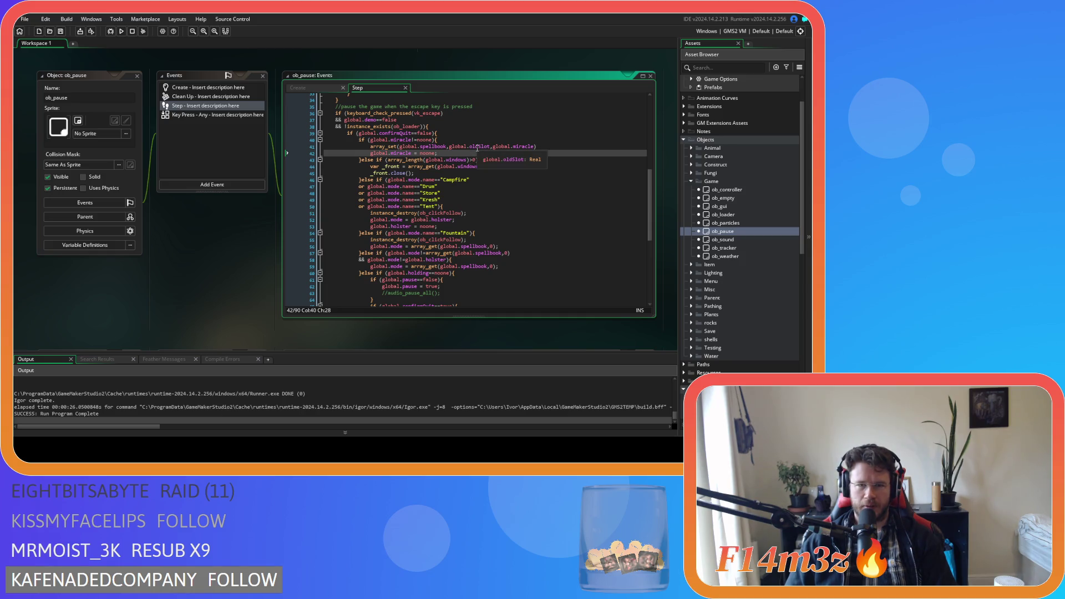
pyautogui.press('Return')
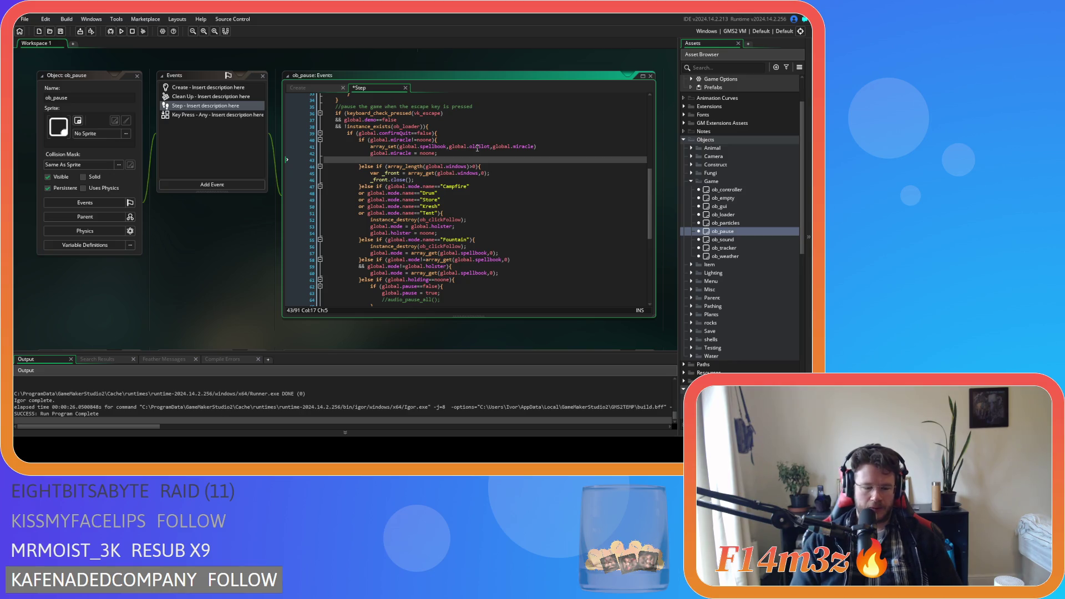
pyautogui.write('ob_gui.mo')
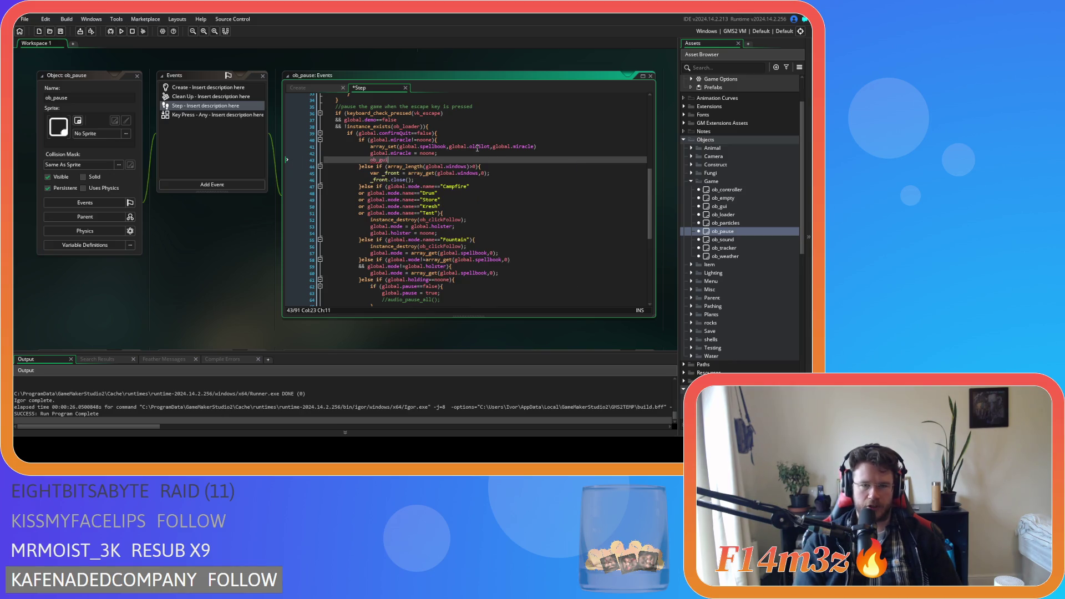
pyautogui.write('useX = 0;')
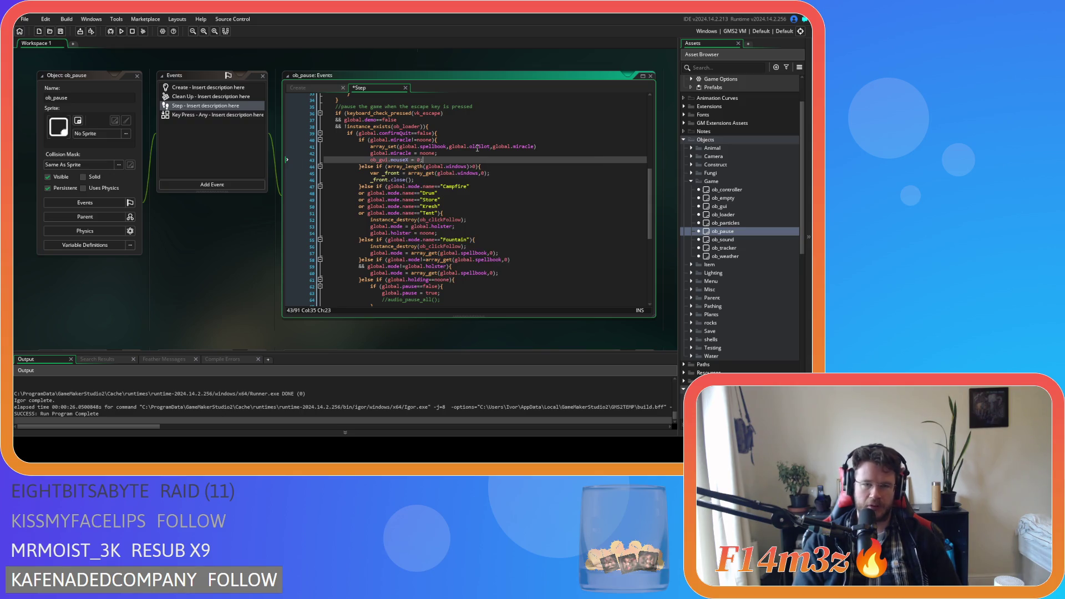
pyautogui.hotkey('ctrl', 'd')
pyautogui.write('Y')
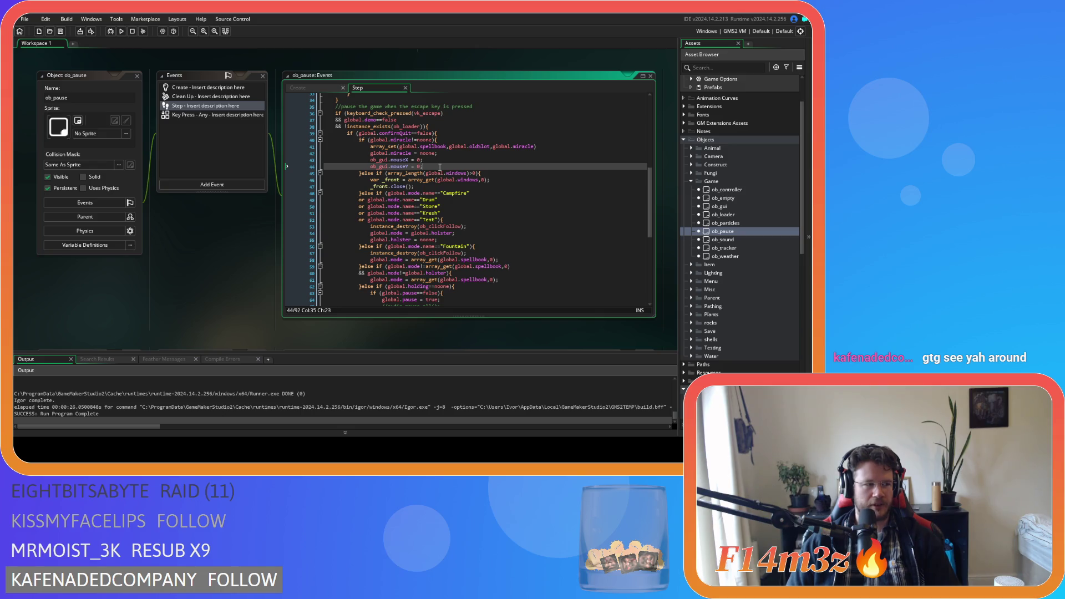
pyautogui.press('F5')
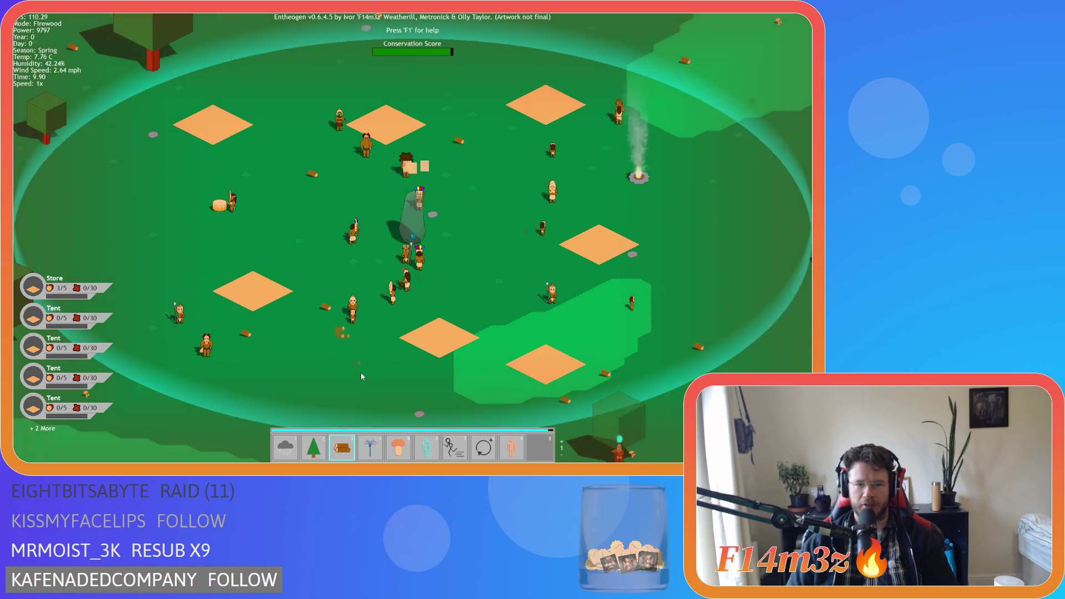
# Pan the map, then lift the Fountain miracle out of hotbar slot 4 and put it back.
pyautogui.press('a')
pyautogui.press('s')
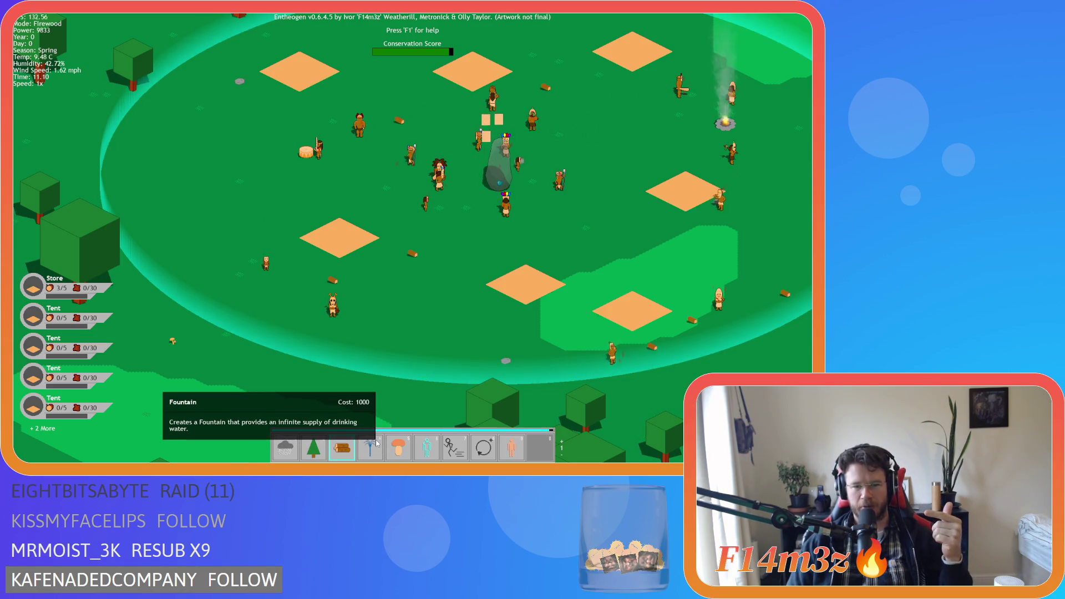
pyautogui.moveTo(377, 442)
pyautogui.mouseDown()
pyautogui.moveTo(426, 366)
pyautogui.moveTo(372, 450)
pyautogui.mouseUp()
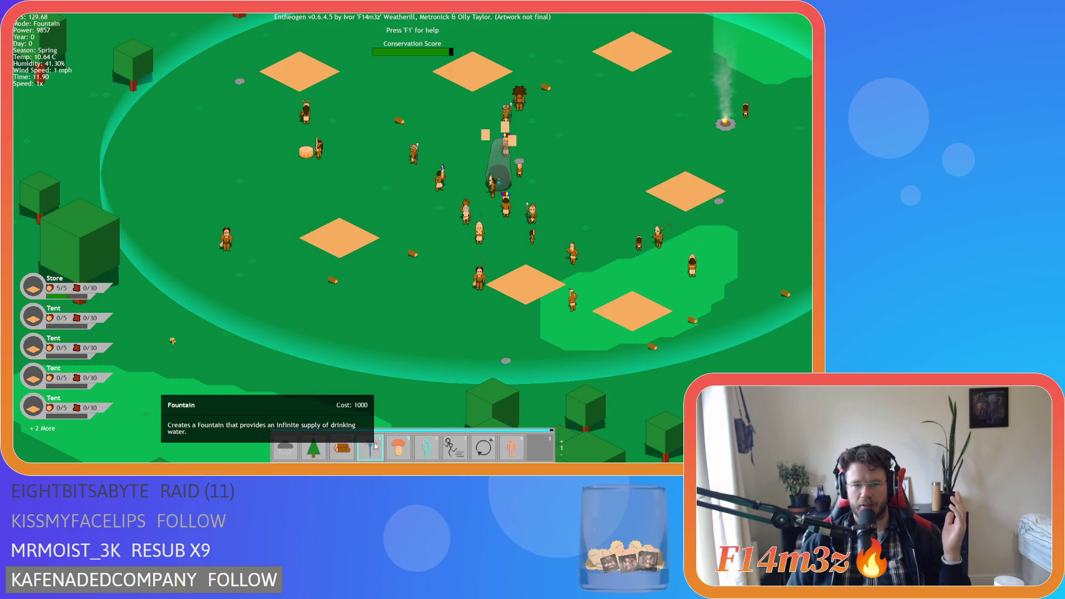
pyautogui.click(373, 446)
pyautogui.moveTo(372, 447)
pyautogui.mouseDown()
pyautogui.moveTo(385, 363)
pyautogui.moveTo(373, 444)
pyautogui.moveTo(448, 335)
pyautogui.mouseUp()
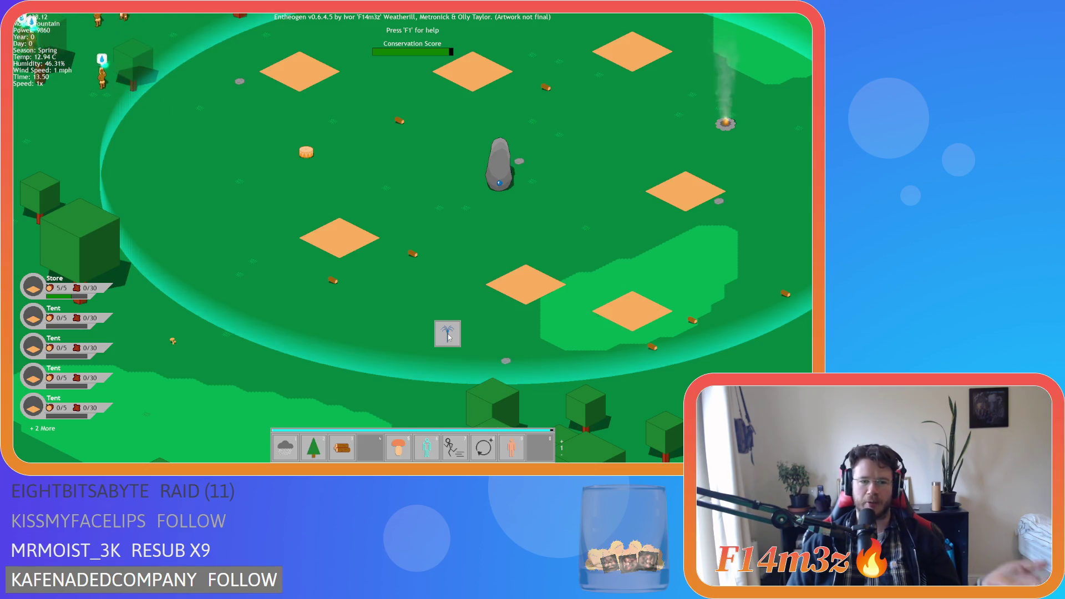
pyautogui.moveTo(449, 337)
pyautogui.mouseDown()
pyautogui.moveTo(368, 435)
pyautogui.moveTo(377, 446)
pyautogui.mouseUp()
pyautogui.moveTo(387, 407)
pyautogui.mouseDown()
pyautogui.moveTo(375, 444)
pyautogui.moveTo(499, 202)
pyautogui.moveTo(377, 448)
pyautogui.moveTo(588, 201)
pyautogui.moveTo(699, 95)
pyautogui.moveTo(385, 414)
pyautogui.moveTo(371, 448)
pyautogui.moveTo(539, 178)
pyautogui.moveTo(373, 442)
pyautogui.moveTo(482, 231)
pyautogui.moveTo(430, 351)
pyautogui.moveTo(378, 416)
pyautogui.moveTo(373, 449)
pyautogui.mouseUp()
# Move the Fountain and Life miracles to other hotbar slots, then pick up the mushroom miracle.
pyautogui.press('w')
pyautogui.press('d')
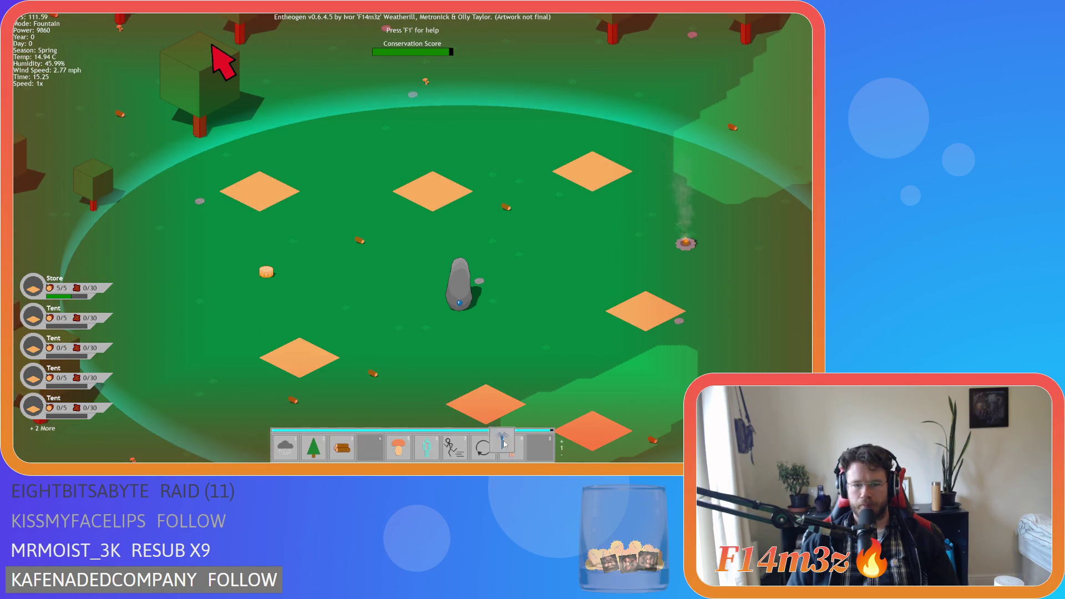
pyautogui.moveTo(503, 444)
pyautogui.mouseDown()
pyautogui.moveTo(427, 447)
pyautogui.moveTo(537, 451)
pyautogui.moveTo(500, 448)
pyautogui.moveTo(511, 448)
pyautogui.mouseUp()
pyautogui.moveTo(380, 445); pyautogui.dragTo(483, 448)
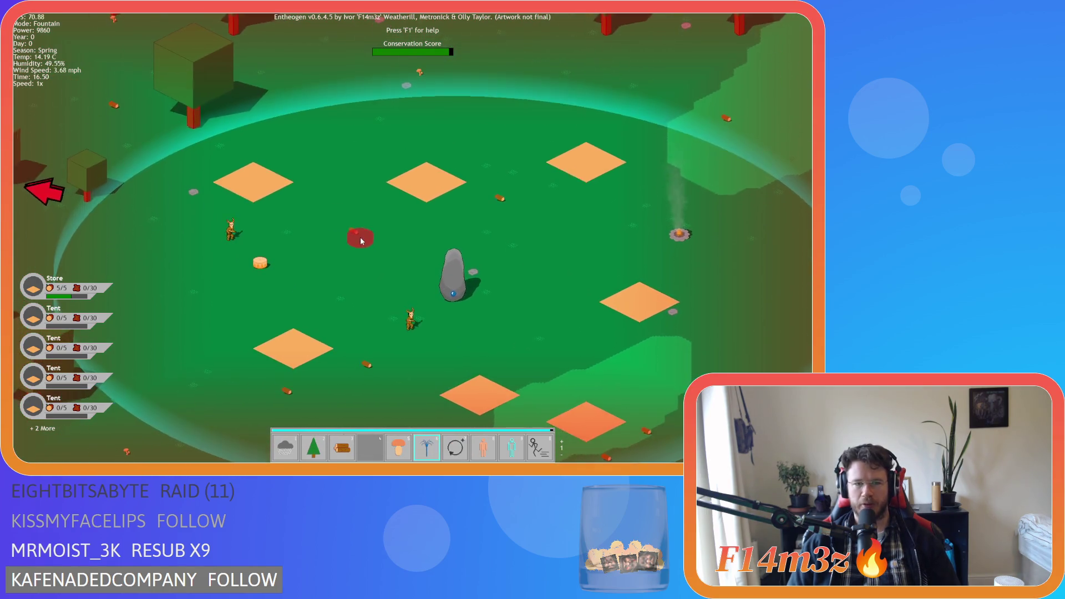
pyautogui.rightClick(363, 283)
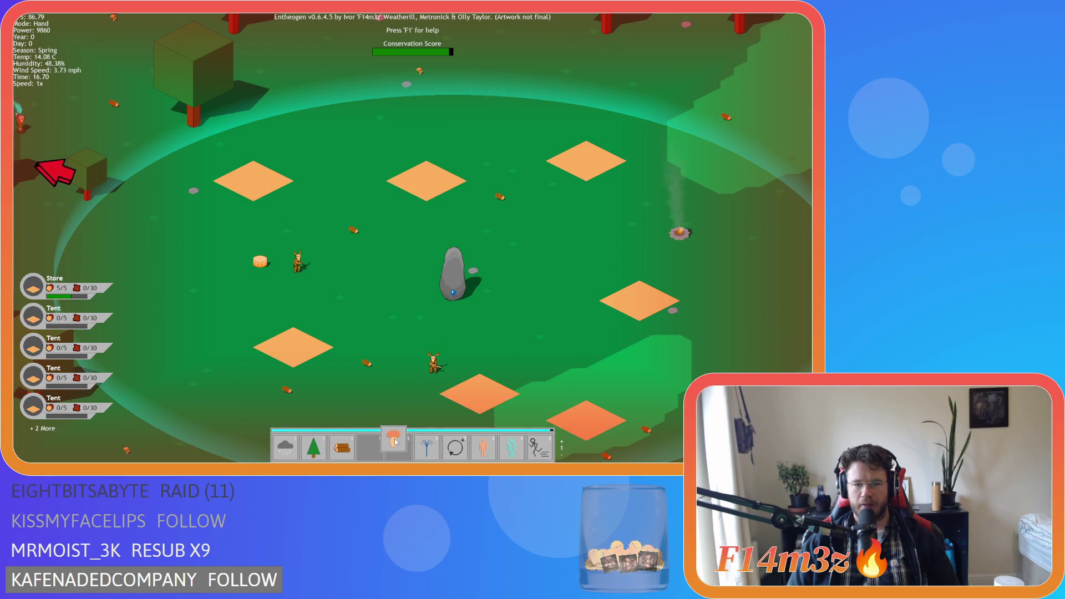
pyautogui.moveTo(398, 447)
pyautogui.mouseDown()
pyautogui.moveTo(495, 447)
pyautogui.moveTo(372, 450)
pyautogui.mouseUp()
# Open the Tribe window, drop the held miracle off the hotbar, and quit the game.
pyautogui.press('t')
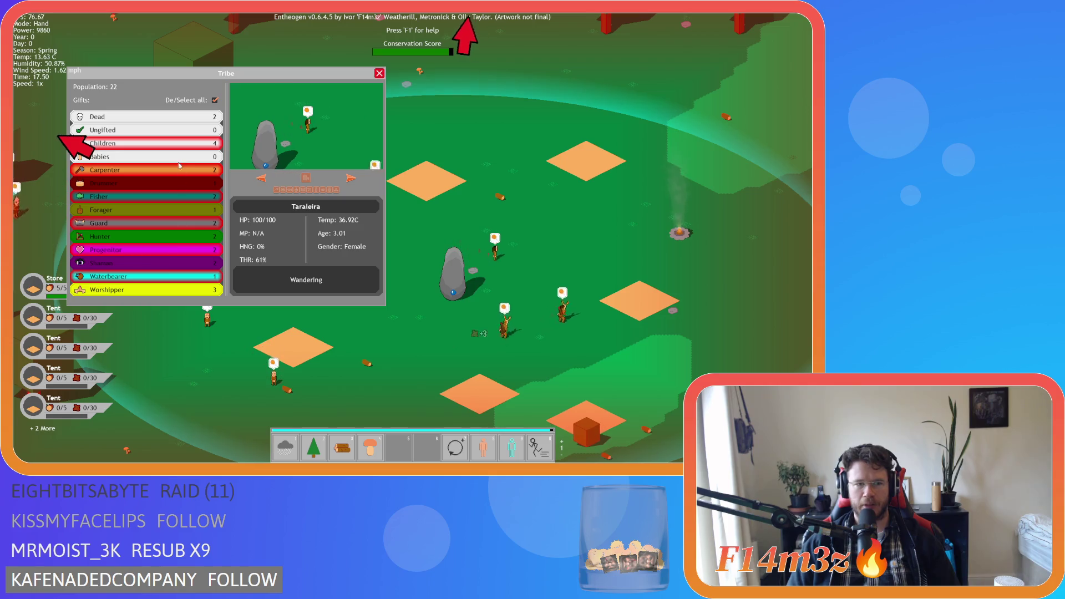
pyautogui.moveTo(251, 324)
pyautogui.mouseDown()
pyautogui.moveTo(258, 346)
pyautogui.moveTo(147, 117)
pyautogui.mouseUp()
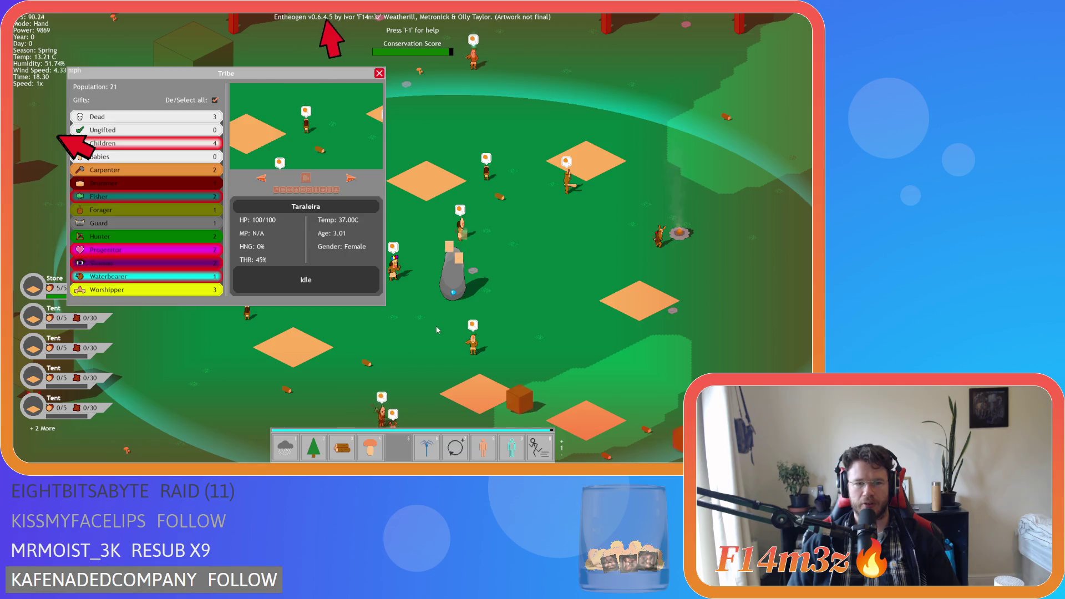
pyautogui.press('Escape')
pyautogui.press('Escape')
pyautogui.press('y')
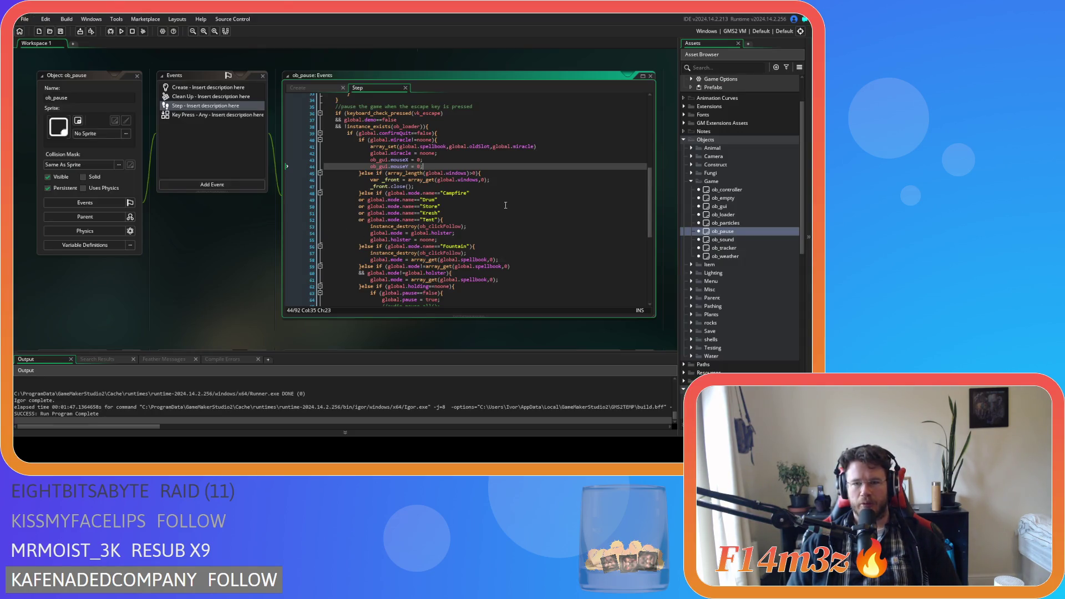
# Delete the held-miracle drawing block (lines 57–64) at the end of sc_drawHotbar.
pyautogui.click(452, 165)
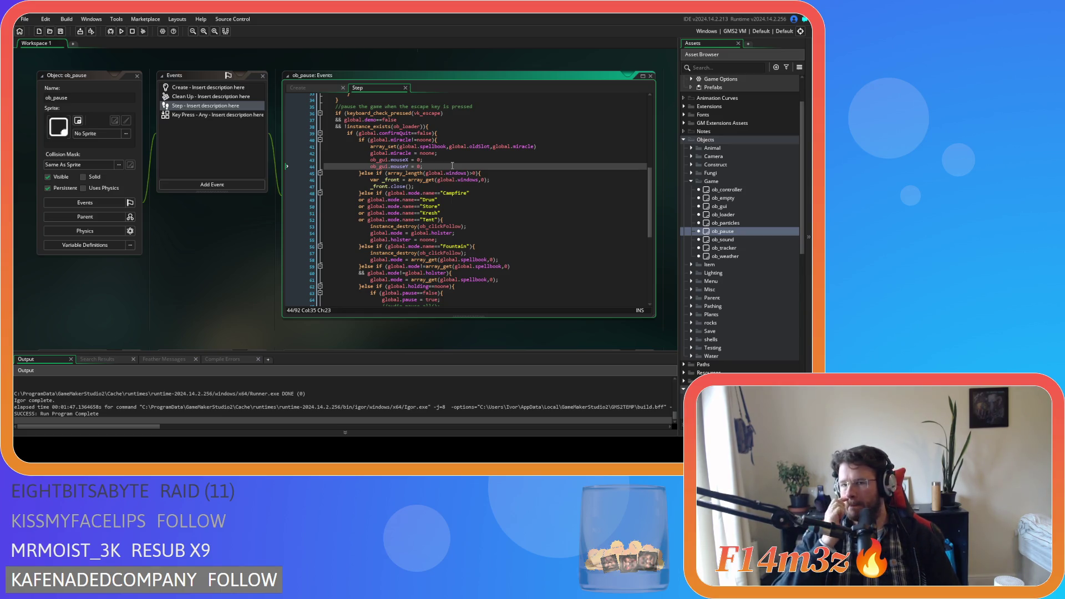
pyautogui.scroll(-9, 723, 332)
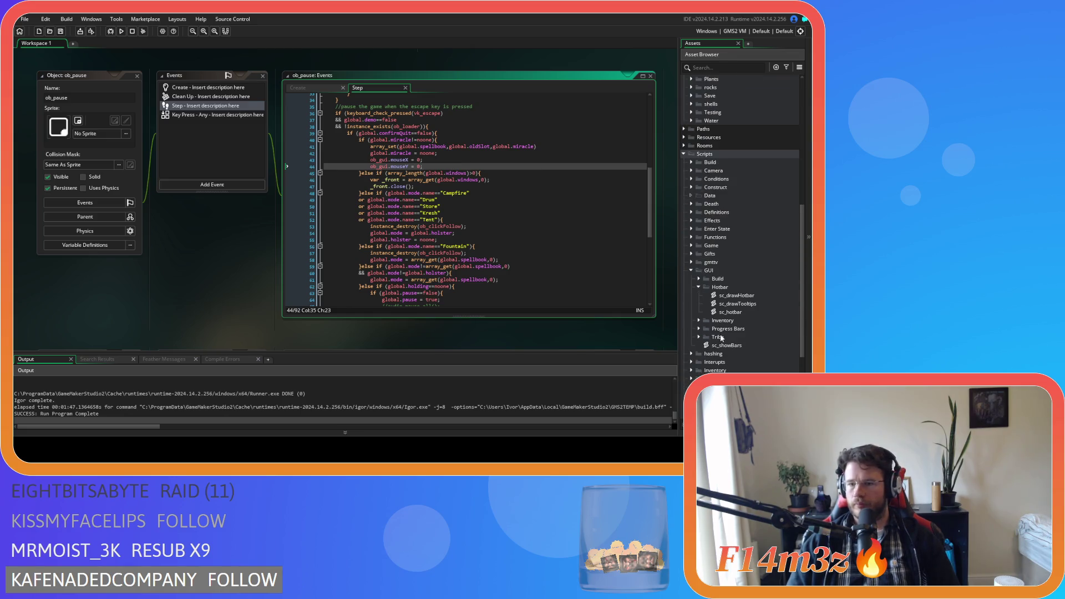
pyautogui.doubleClick(743, 295)
pyautogui.scroll(-10, 210, 259)
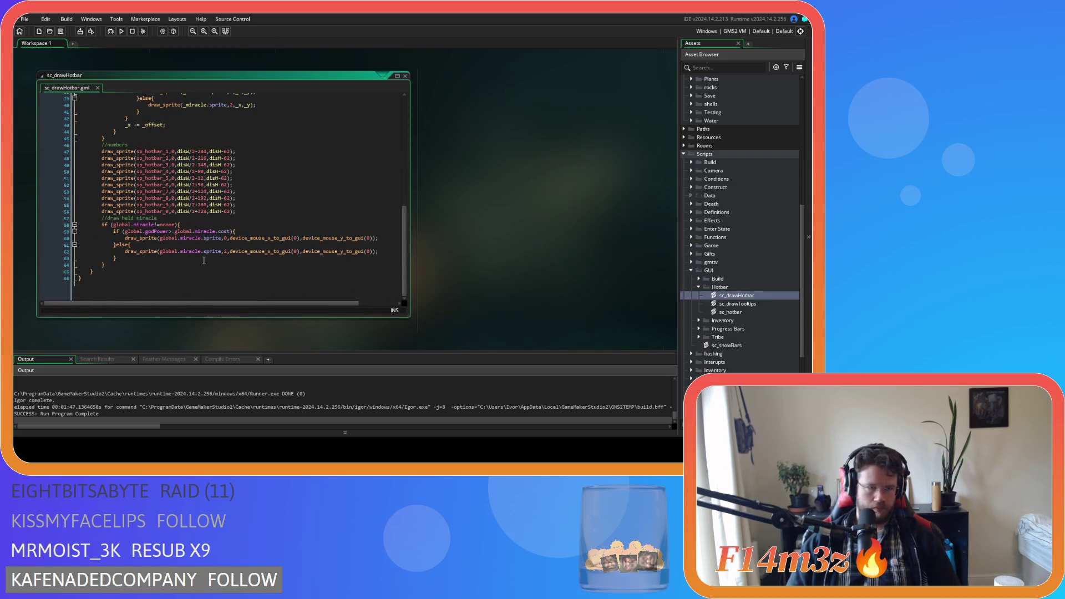
pyautogui.moveTo(121, 264)
pyautogui.mouseDown()
pyautogui.moveTo(77, 252)
pyautogui.moveTo(41, 224)
pyautogui.mouseUp()
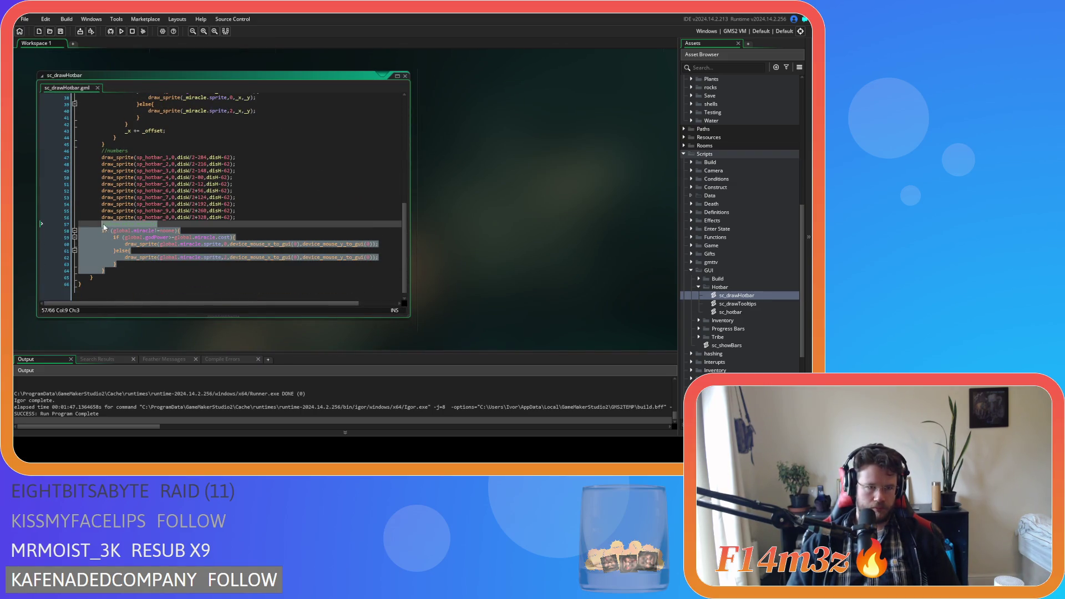
pyautogui.press('Delete')
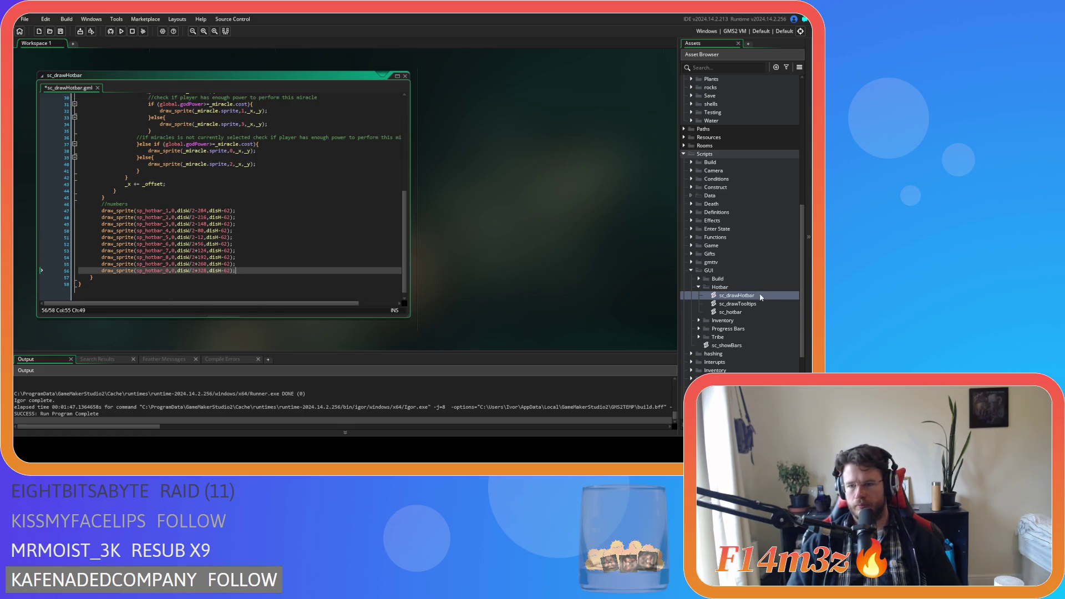
# Bring up the Create menu for the Hotbar asset group.
pyautogui.click(751, 310)
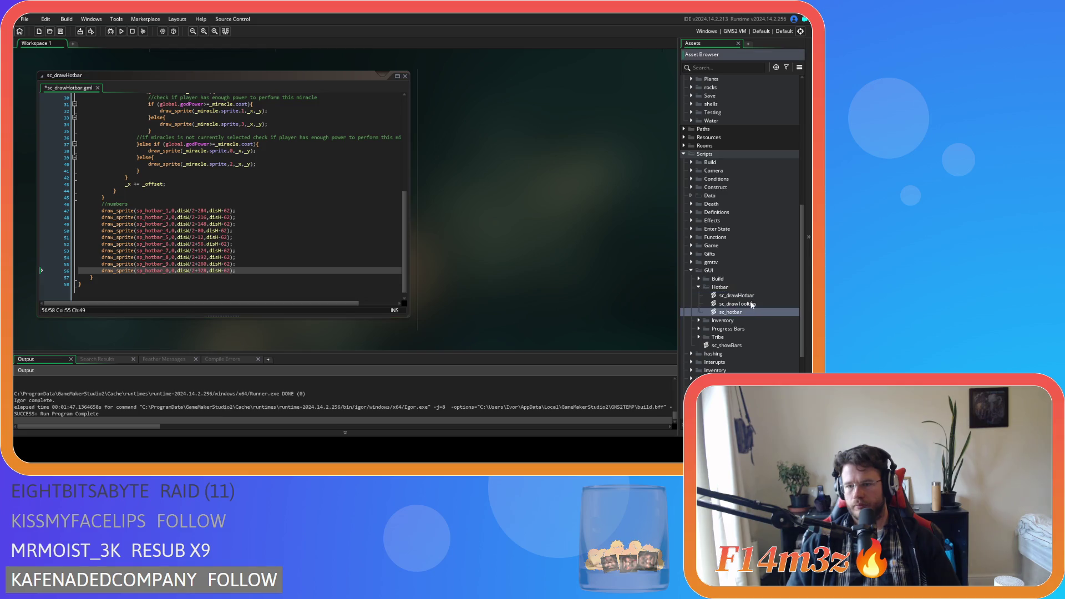
pyautogui.rightClick(737, 288)
pyautogui.moveTo(724, 291)
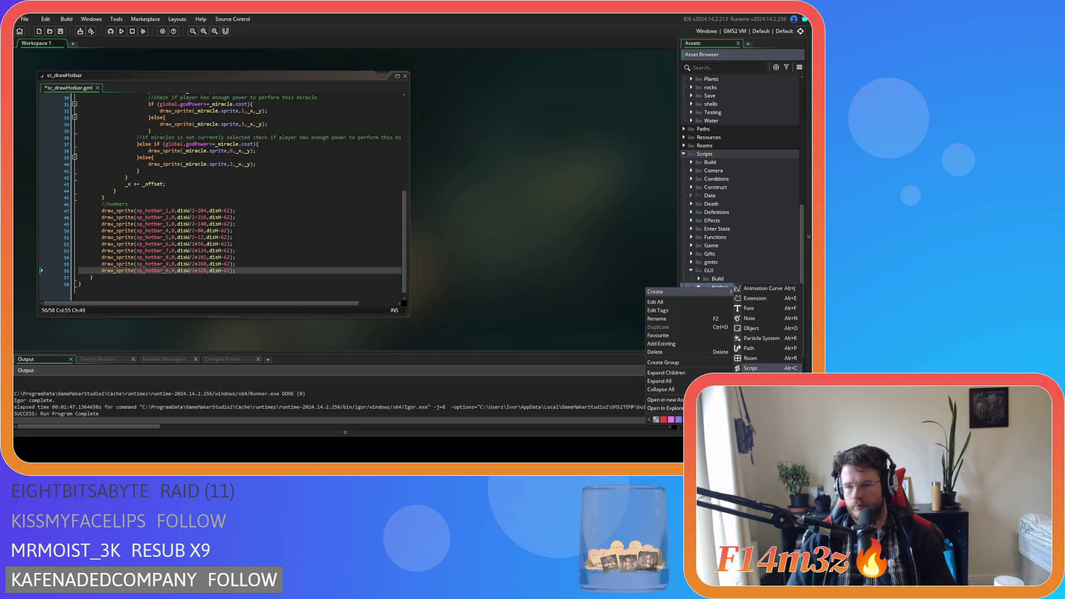
# Create a new sc_drawMiracle script and paste the held-miracle drawing code into drawMiracle.
pyautogui.click(764, 368)
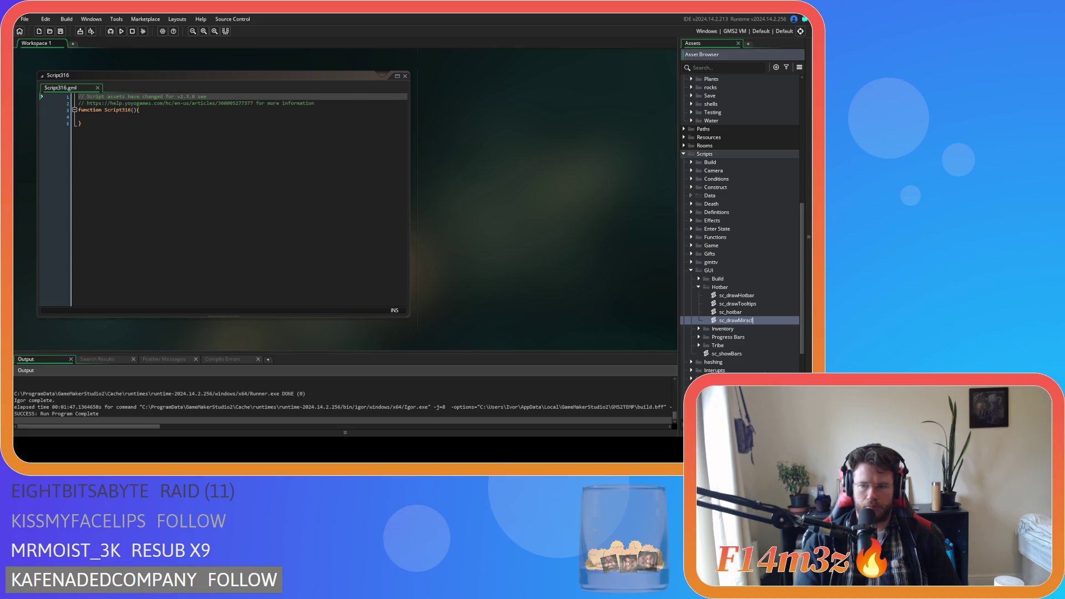
pyautogui.write('e')
pyautogui.press('Return')
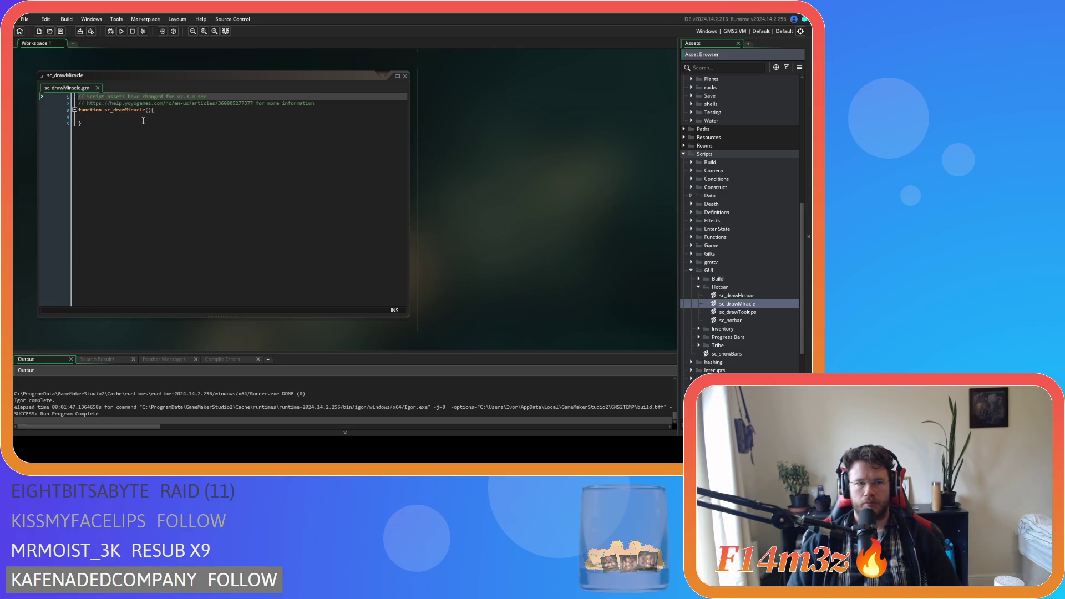
pyautogui.click(115, 110)
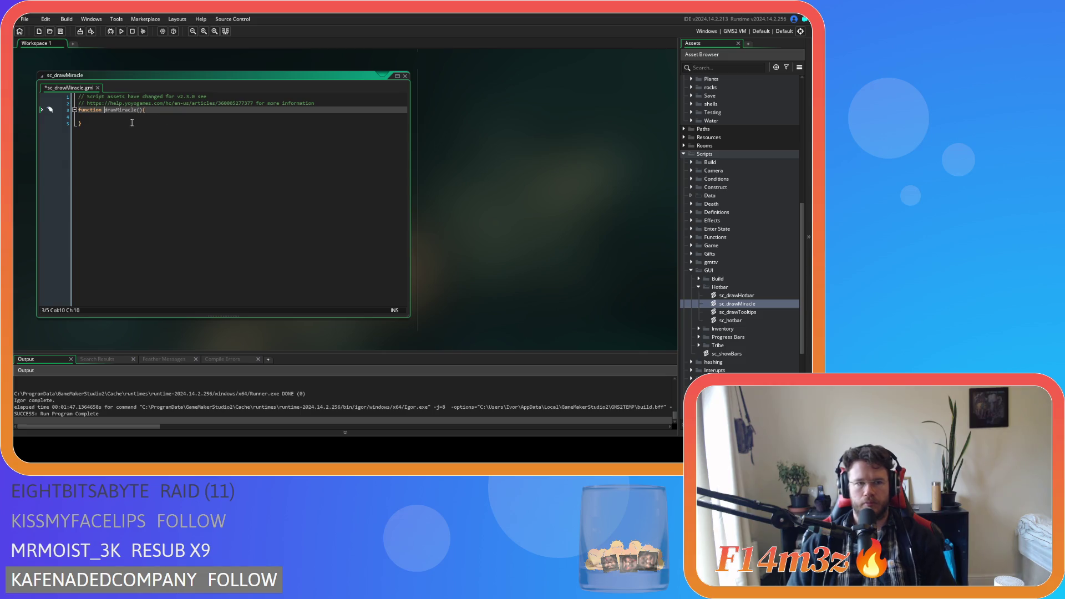
pyautogui.click(131, 117)
pyautogui.hotkey('ctrl', 'v')
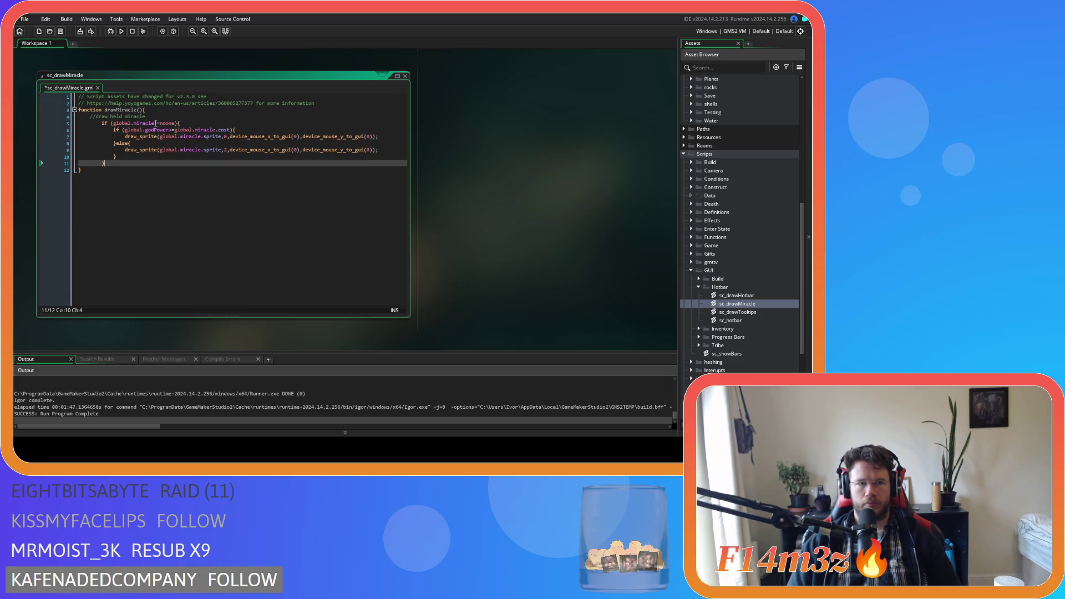
pyautogui.moveTo(115, 163)
pyautogui.mouseDown()
pyautogui.moveTo(89, 162)
pyautogui.moveTo(22, 126)
pyautogui.mouseUp()
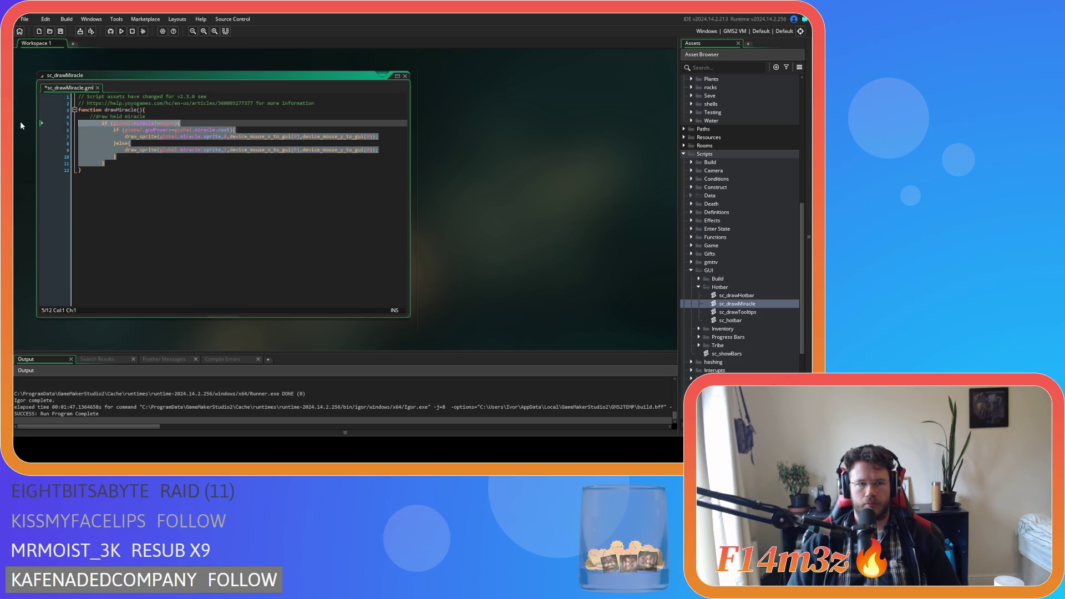
# Give drawMiracle a controller parameter and wrap its indented body in a with(controller) block.
pyautogui.click(142, 111)
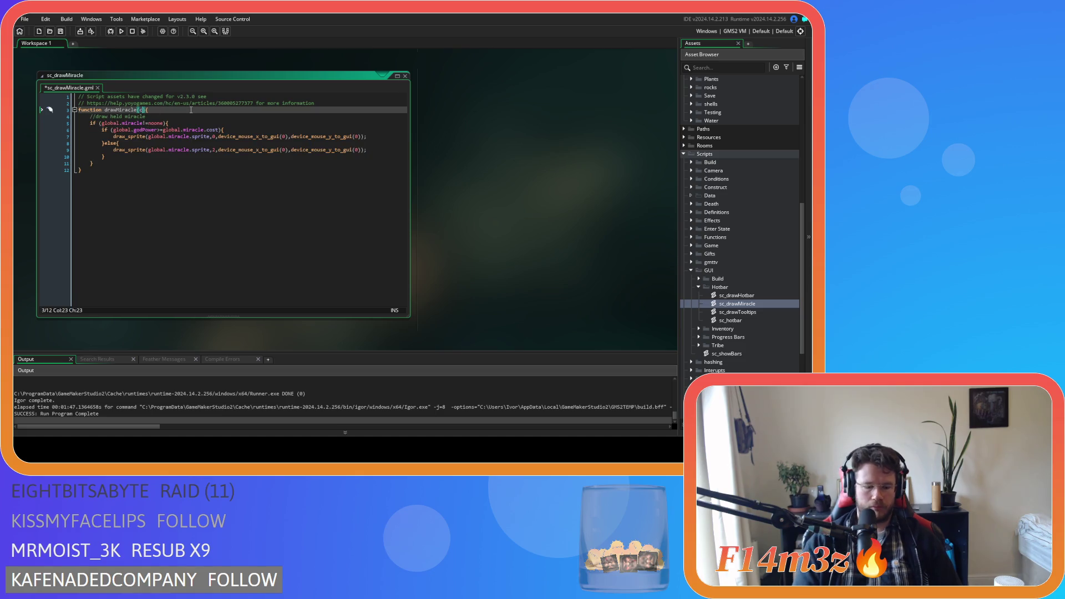
pyautogui.write('ontroller')
pyautogui.press('End')
pyautogui.press('Return')
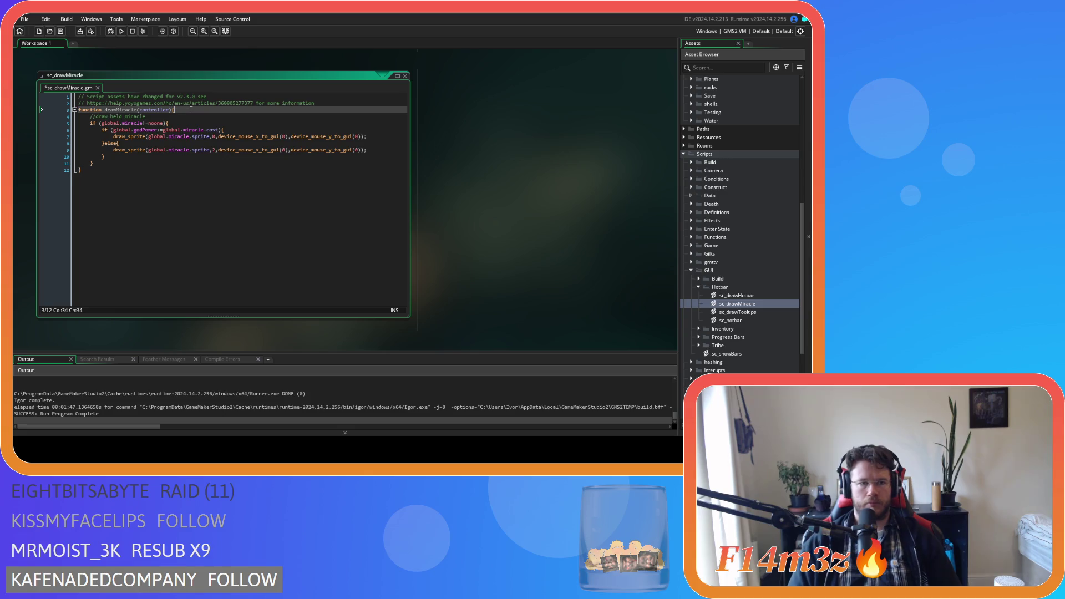
pyautogui.write('with')
pyautogui.write('(controller')
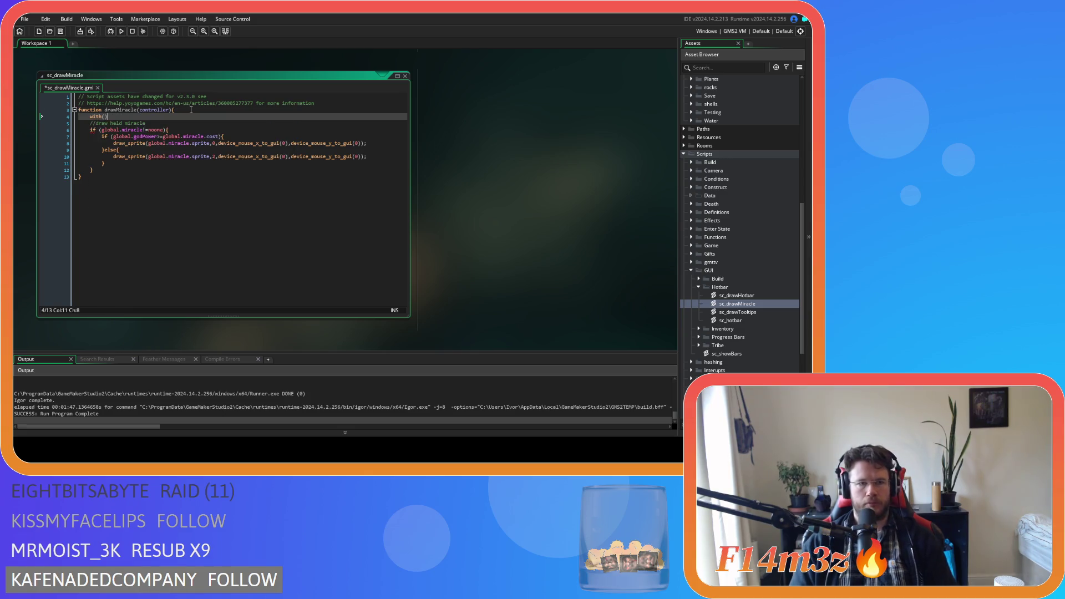
pyautogui.write(')')
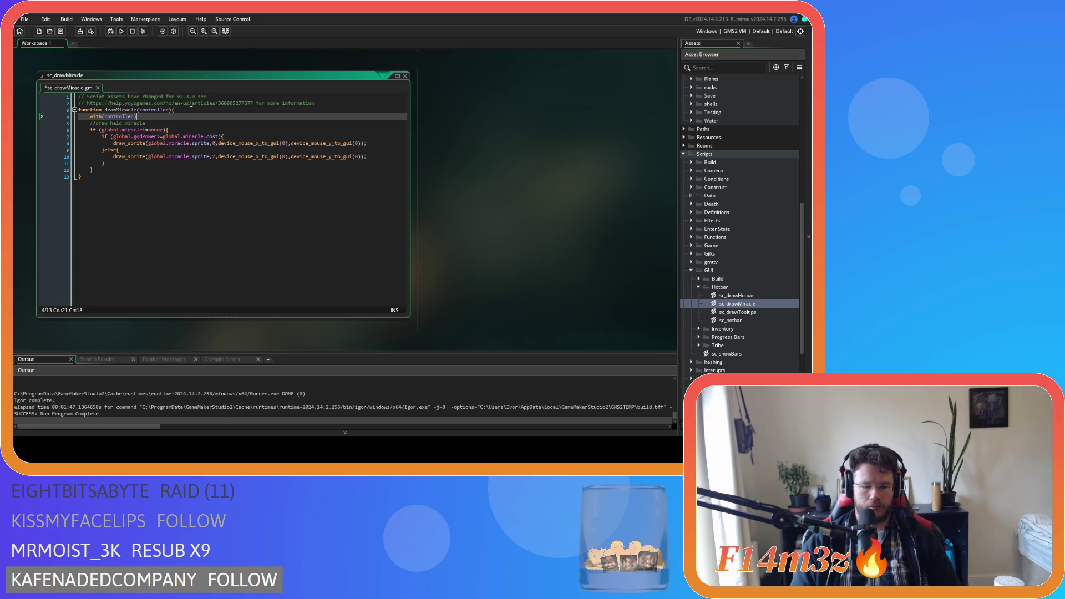
pyautogui.moveTo(100, 170)
pyautogui.mouseDown()
pyautogui.moveTo(95, 130)
pyautogui.moveTo(81, 123)
pyautogui.mouseUp()
pyautogui.press('Tab')
pyautogui.click(111, 167)
pyautogui.press('Return')
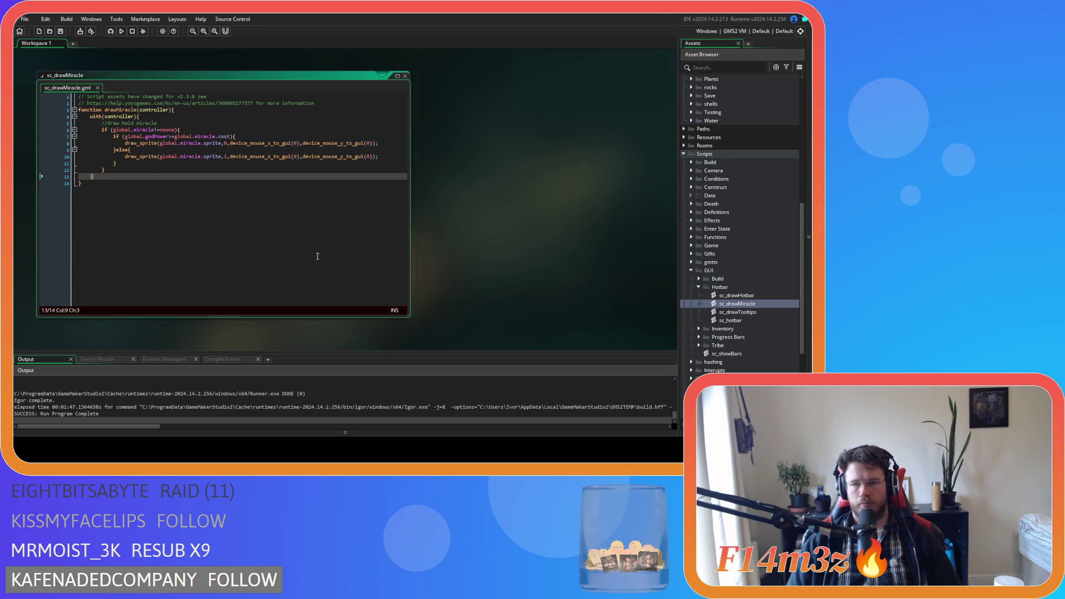
pyautogui.scroll(5, 502, 184)
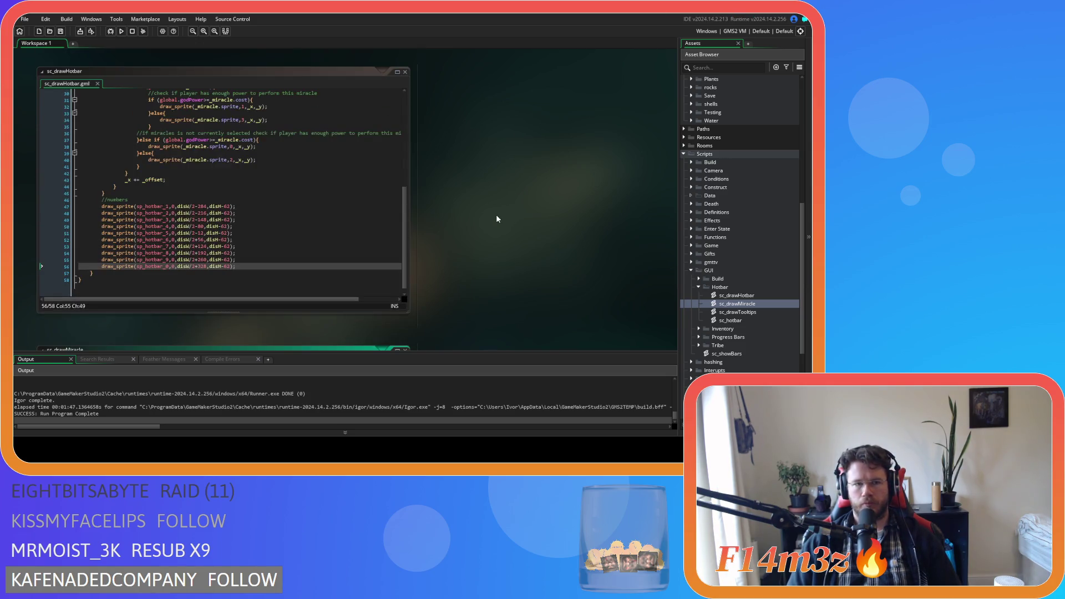
# Open the ob_gui object's Draw GUI event code.
pyautogui.scroll(5, 492, 227)
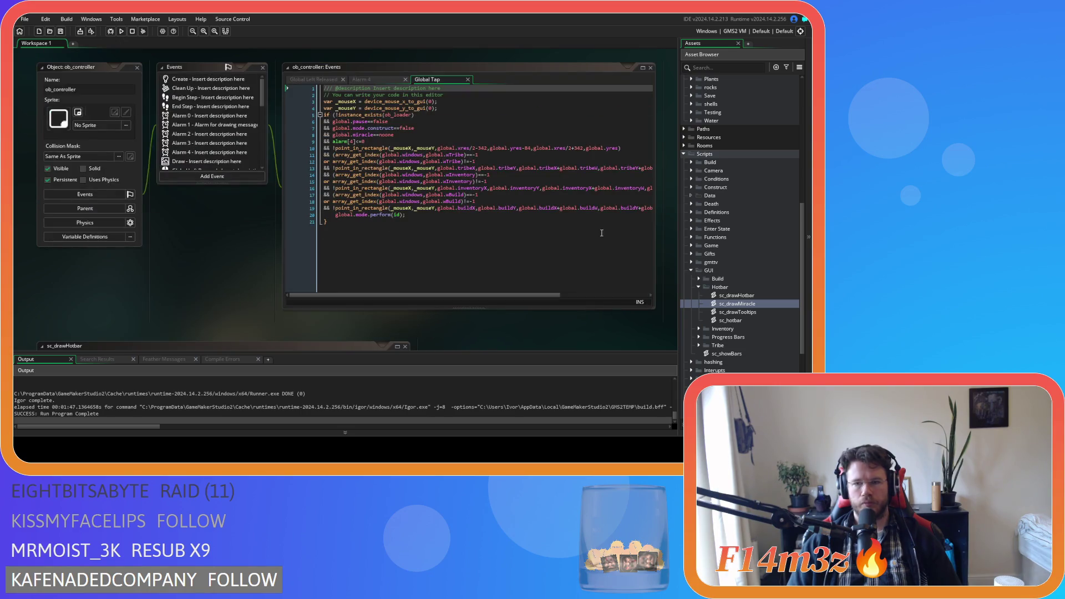
pyautogui.scroll(10, 722, 278)
pyautogui.doubleClick(739, 223)
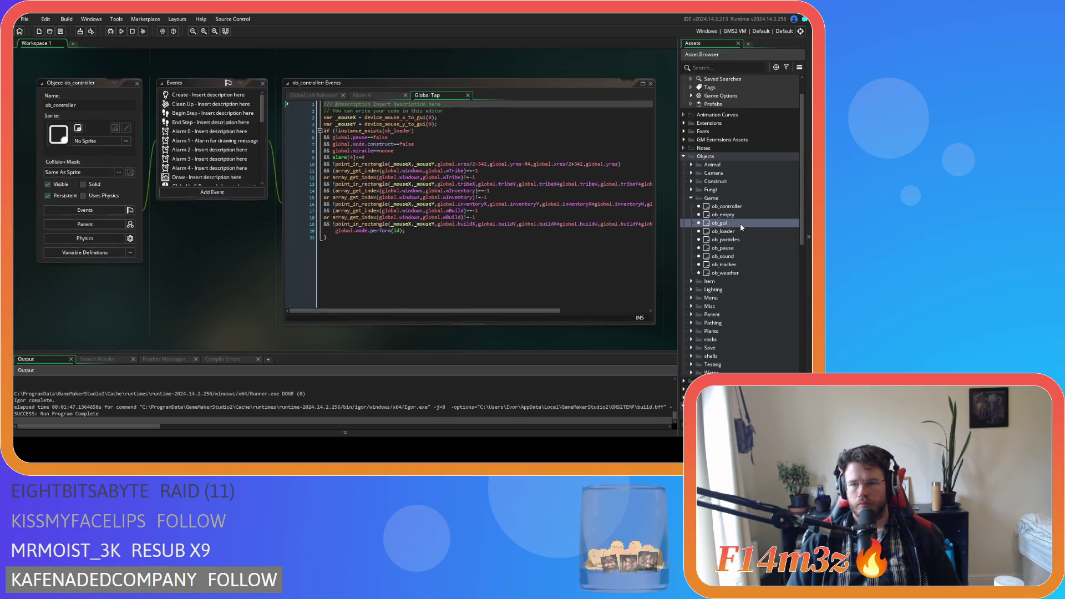
pyautogui.click(355, 88)
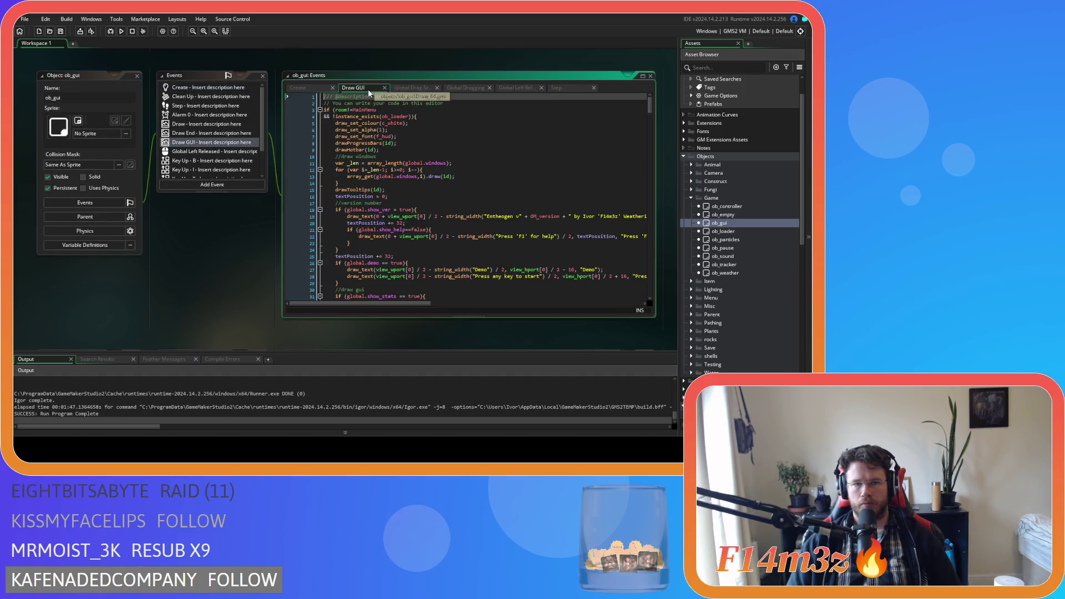
# Add drawMiracle(id) below drawTooltips(id), run the game, and drag the mushroom onto the map.
pyautogui.click(370, 186)
pyautogui.click(396, 190)
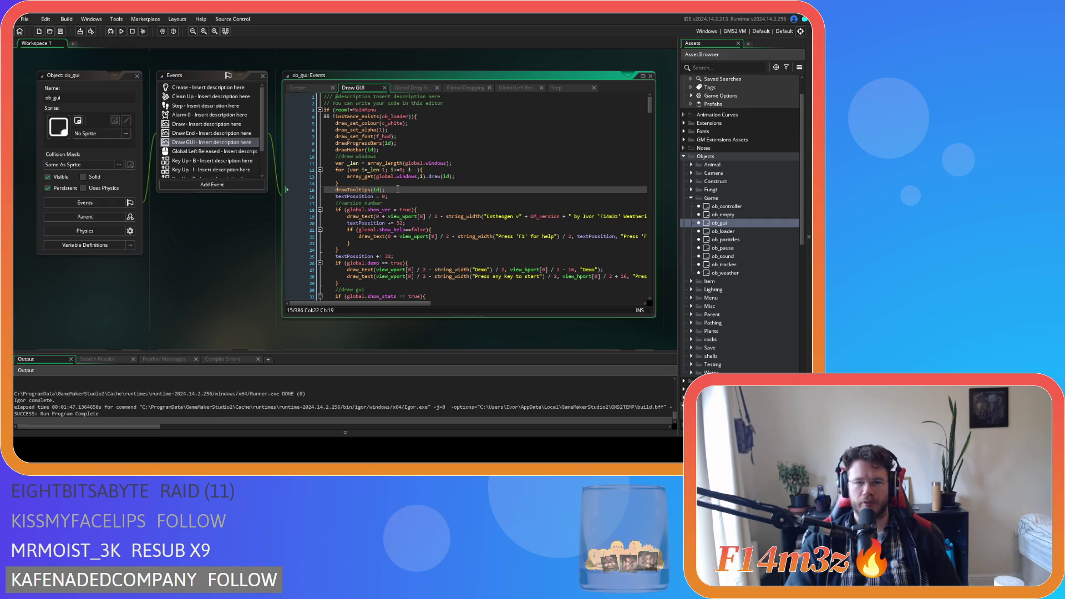
pyautogui.press('Return')
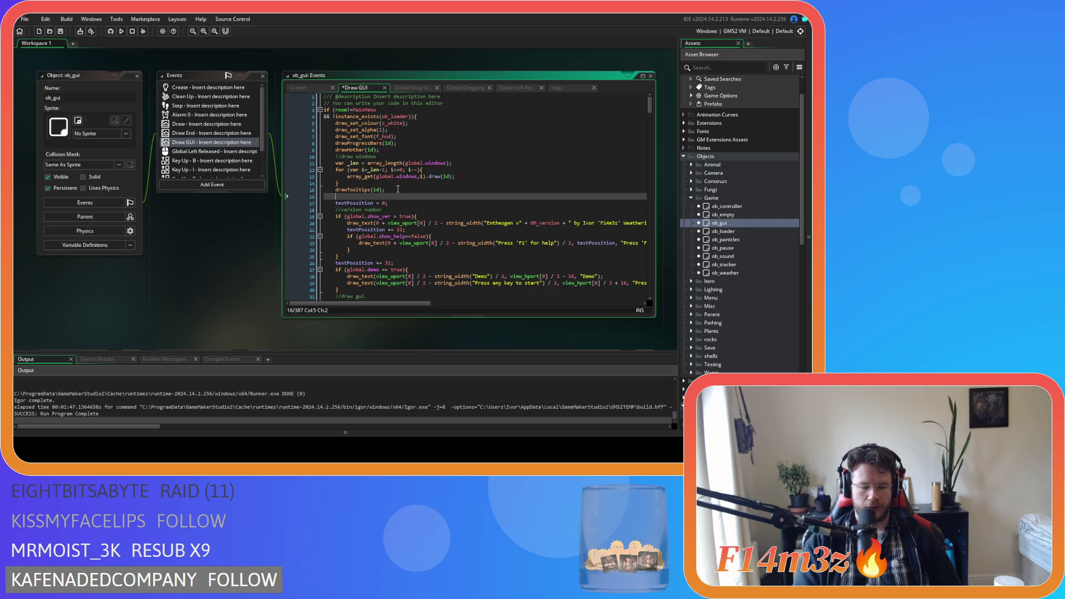
pyautogui.write('drawMir')
pyautogui.press('Tab')
pyautogui.write('(id)')
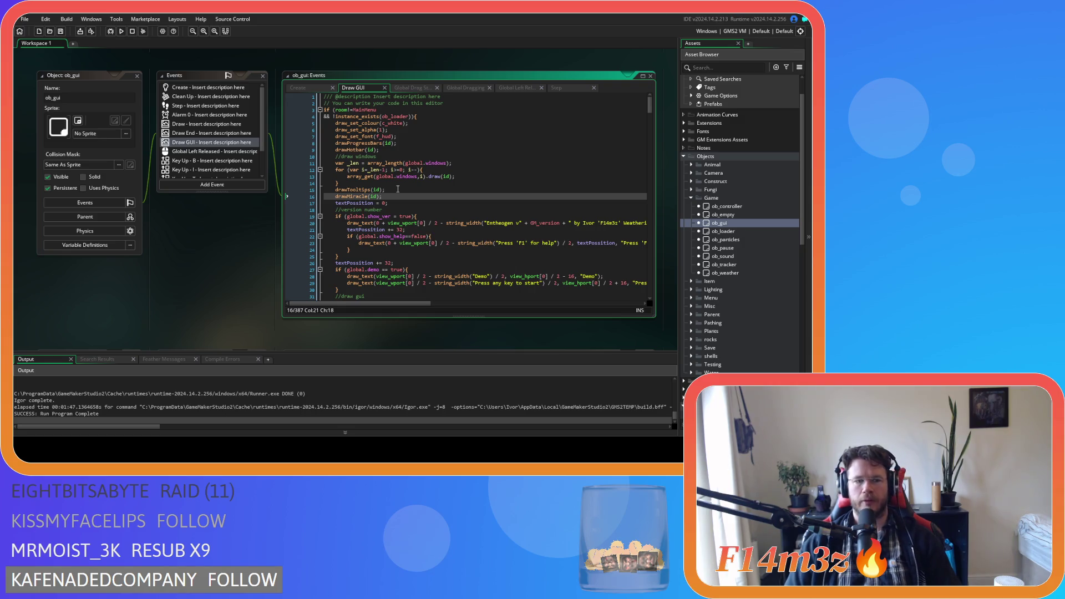
pyautogui.press('F5')
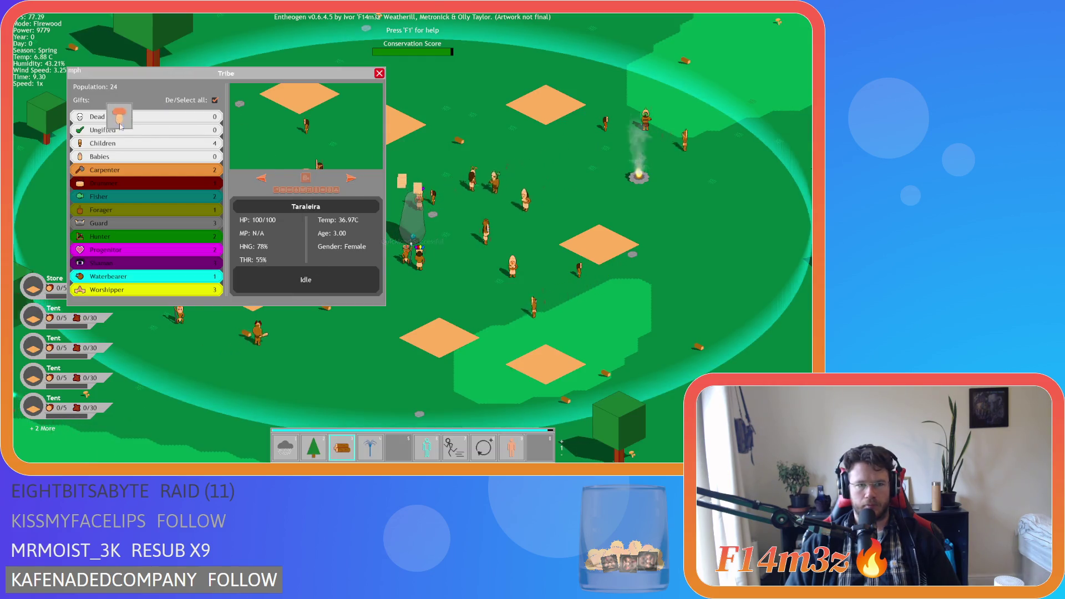
pyautogui.moveTo(120, 126)
pyautogui.mouseDown()
pyautogui.moveTo(296, 161)
pyautogui.moveTo(349, 120)
pyautogui.moveTo(397, 233)
pyautogui.moveTo(431, 241)
pyautogui.moveTo(677, 173)
pyautogui.moveTo(644, 184)
pyautogui.moveTo(648, 165)
pyautogui.moveTo(638, 191)
pyautogui.moveTo(537, 176)
pyautogui.moveTo(542, 243)
pyautogui.moveTo(531, 184)
pyautogui.moveTo(498, 157)
pyautogui.moveTo(495, 210)
pyautogui.moveTo(513, 275)
pyautogui.moveTo(496, 189)
pyautogui.moveTo(500, 289)
pyautogui.mouseUp()
# Open and close the Build, Inventory and Tribe panels.
pyautogui.press('b')
pyautogui.press('i')
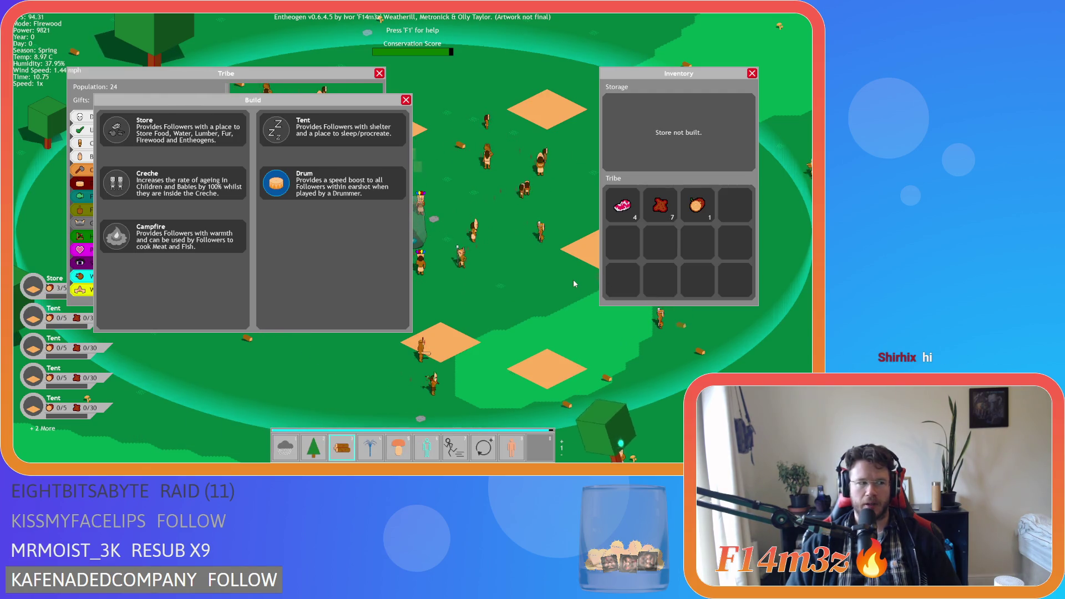
pyautogui.press('d')
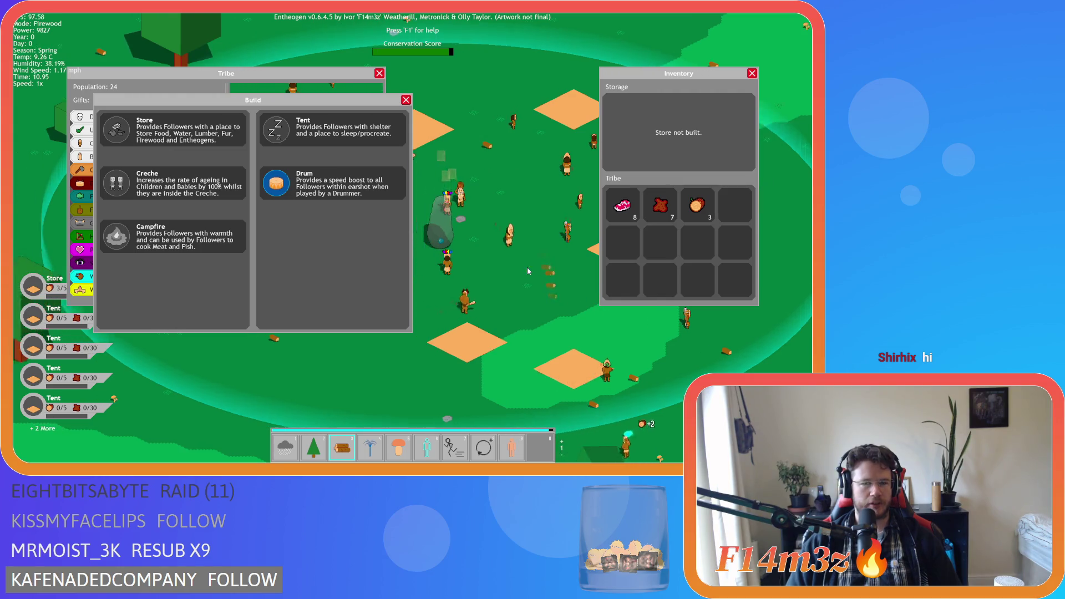
pyautogui.press('i')
pyautogui.press('b')
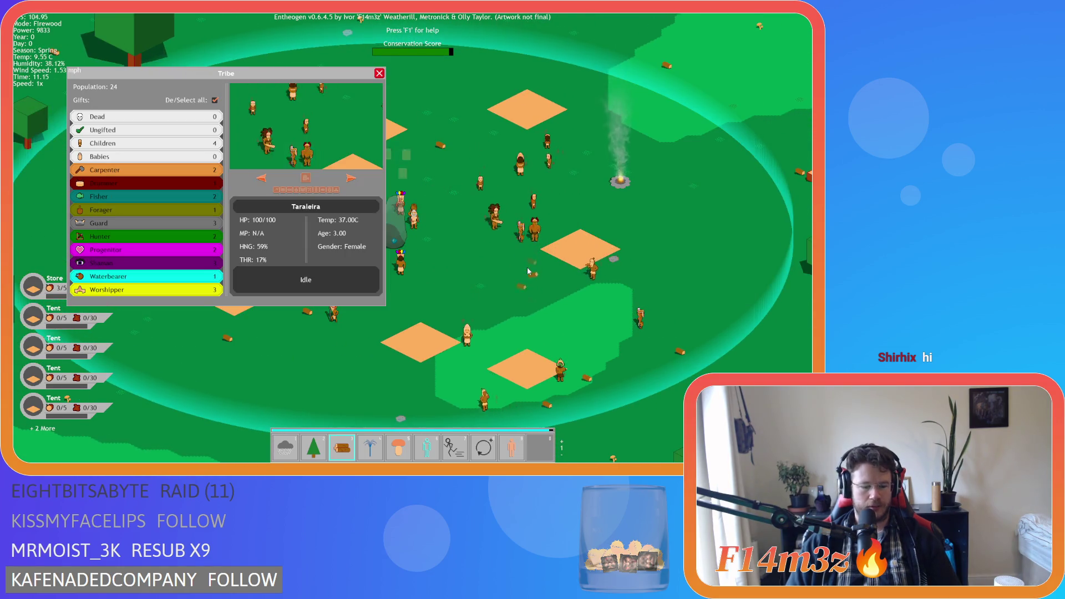
pyautogui.press('t')
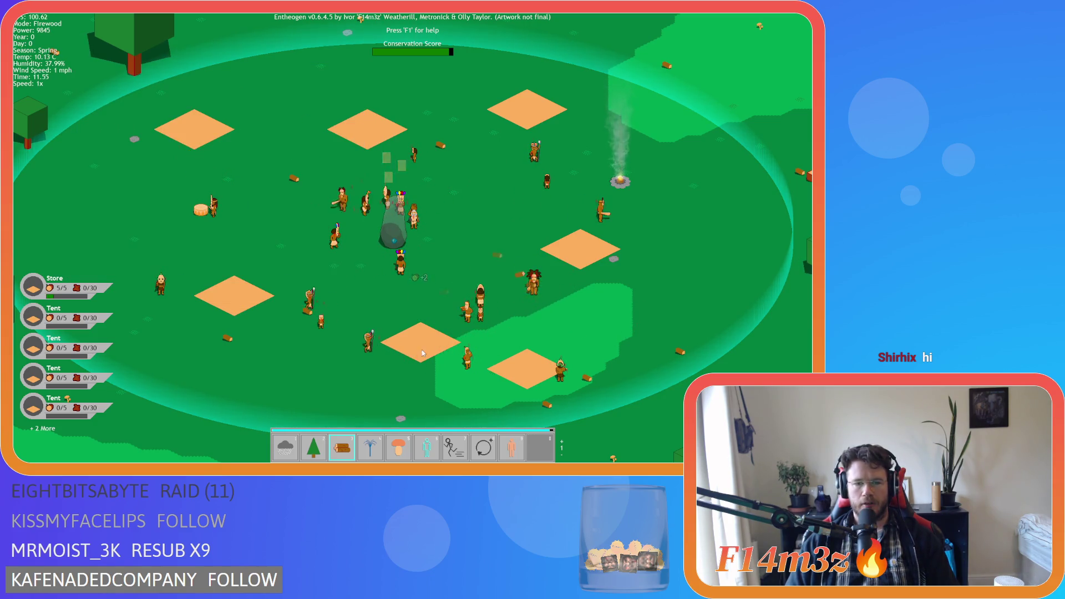
# Pick up the mushroom miracle from hotbar slot 5 and carry it across the map.
pyautogui.moveTo(398, 439)
pyautogui.mouseDown()
pyautogui.moveTo(299, 175)
pyautogui.moveTo(310, 151)
pyautogui.moveTo(428, 168)
pyautogui.moveTo(459, 181)
pyautogui.moveTo(475, 222)
pyautogui.mouseUp()
pyautogui.press('d')
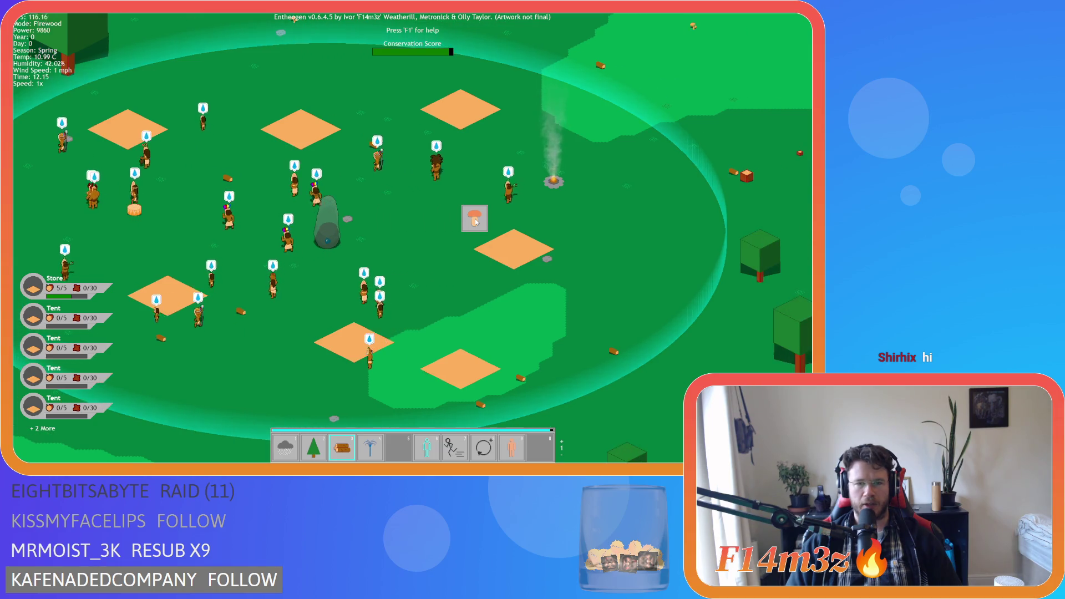
pyautogui.press('a')
pyautogui.press('s')
pyautogui.press('d')
# Drop the mushroom miracle back into its hotbar slot.
pyautogui.press('d')
pyautogui.press('w')
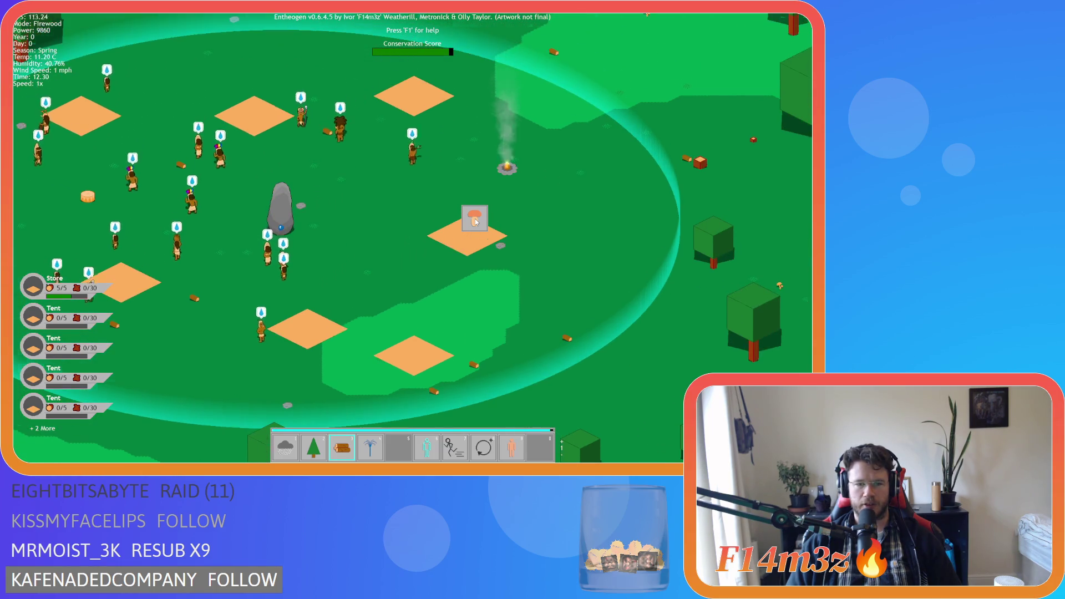
pyautogui.press('a')
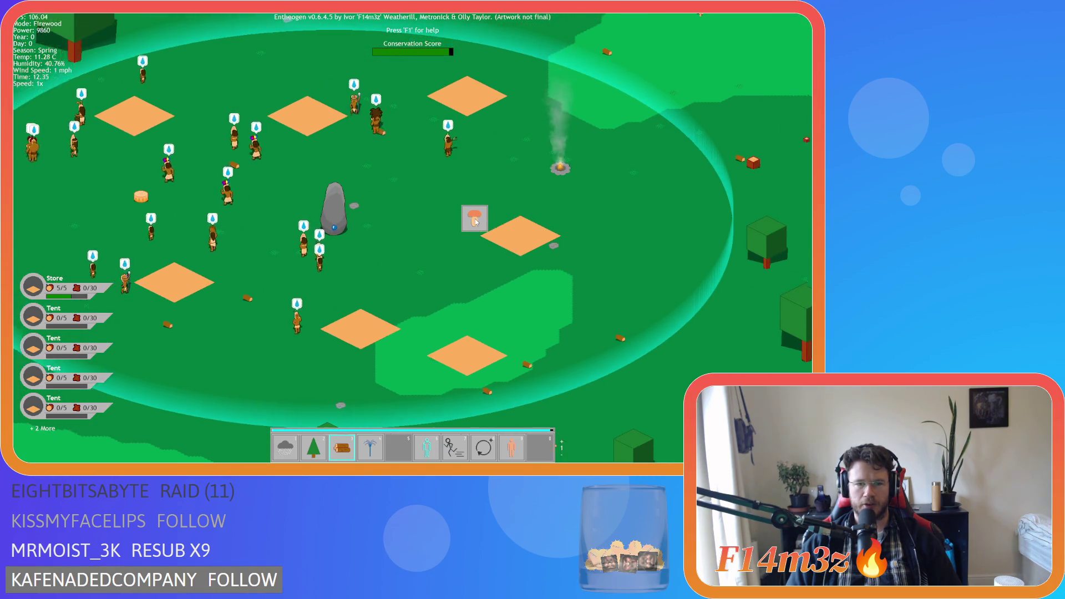
pyautogui.press('s')
pyautogui.press('a')
pyautogui.press('w')
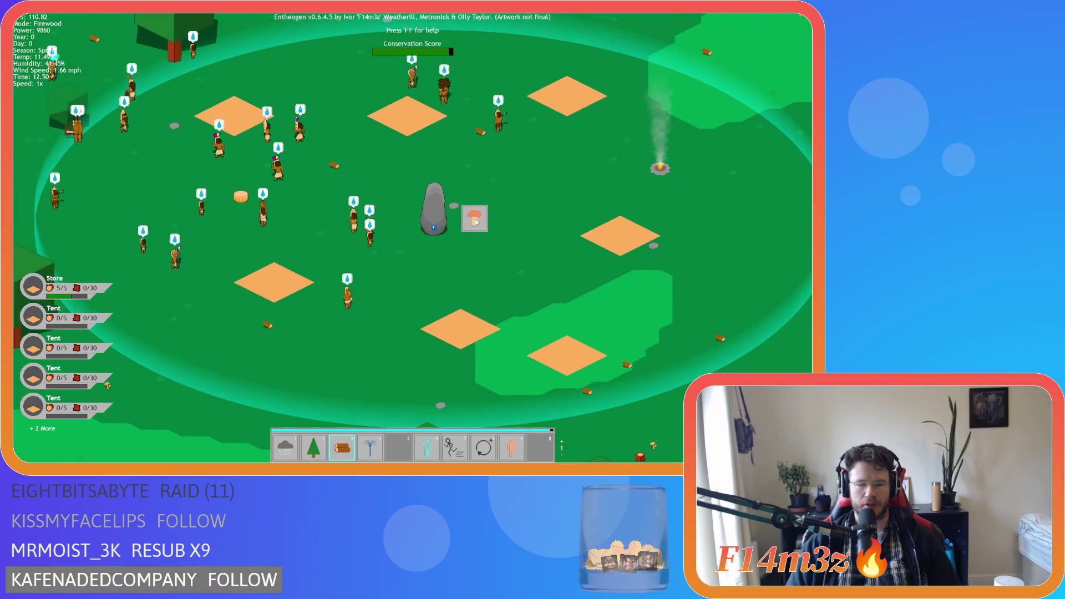
pyautogui.moveTo(476, 222)
pyautogui.mouseDown()
pyautogui.moveTo(425, 294)
pyautogui.moveTo(444, 357)
pyautogui.moveTo(427, 359)
pyautogui.mouseUp()
pyautogui.press('a')
pyautogui.press('s')
pyautogui.press('d')
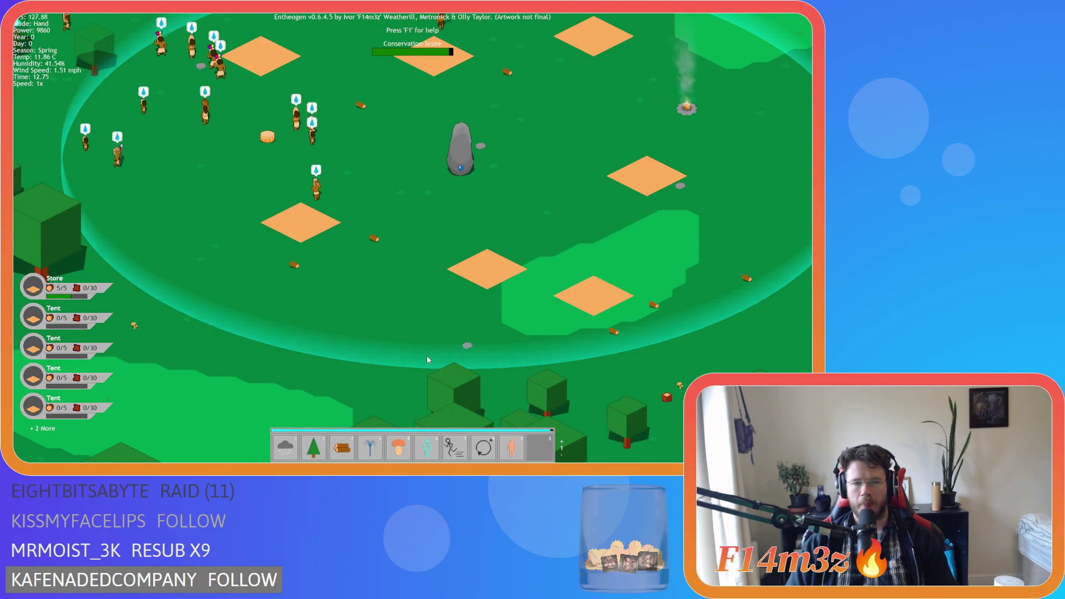
# Quit Entheogen and return to the GameMaker IDE.
pyautogui.press('Escape')
pyautogui.press('Return')
pyautogui.press('Escape')
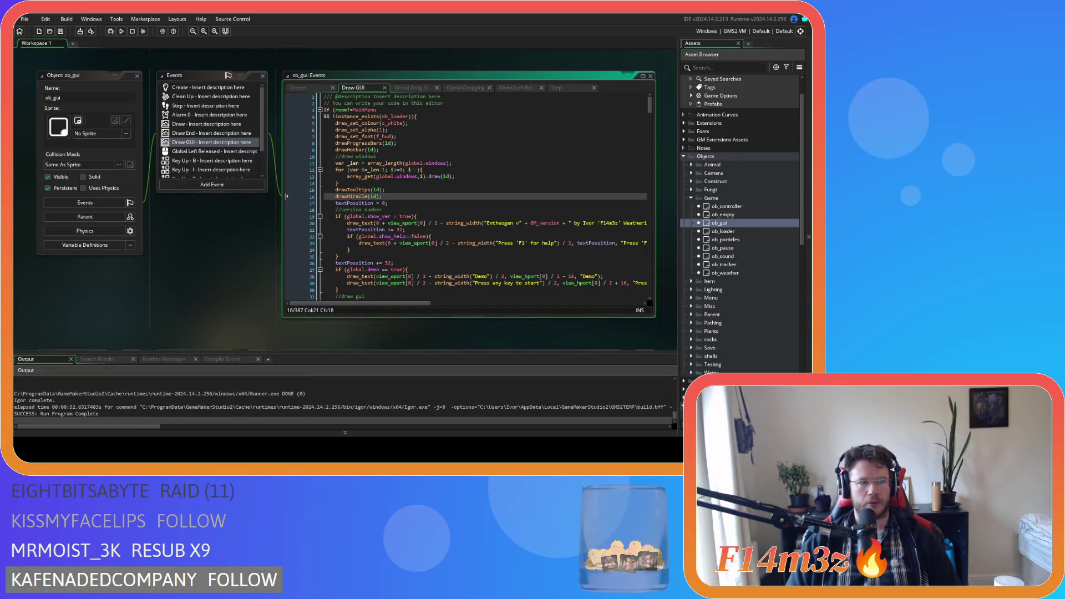
# Remove the line 30 breakpoint, close all editor windows, and select sc_hotbar in the assets.
pyautogui.click(324, 290)
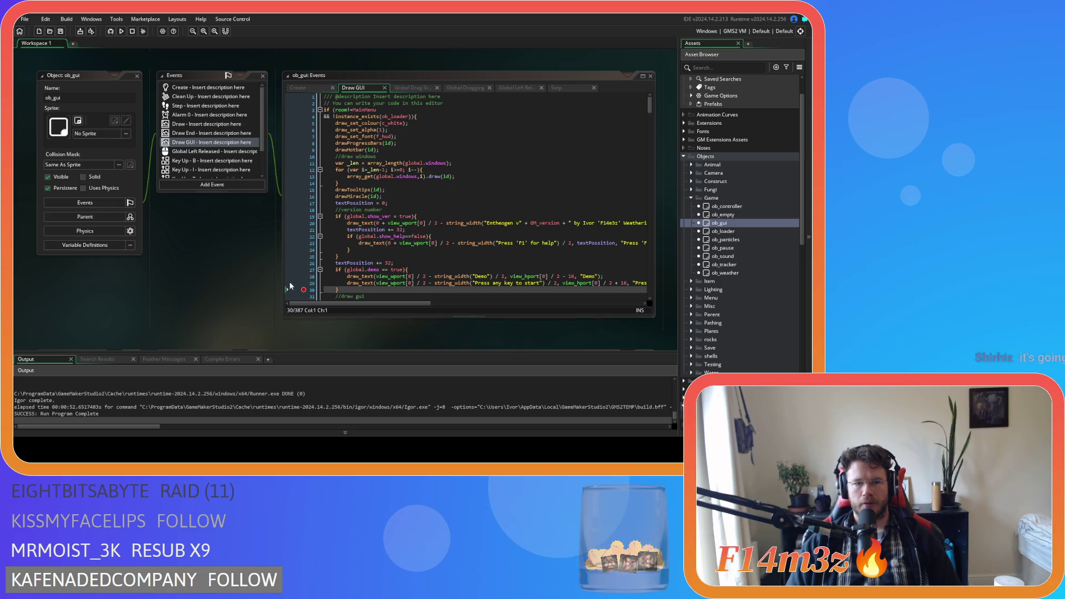
pyautogui.press('F9')
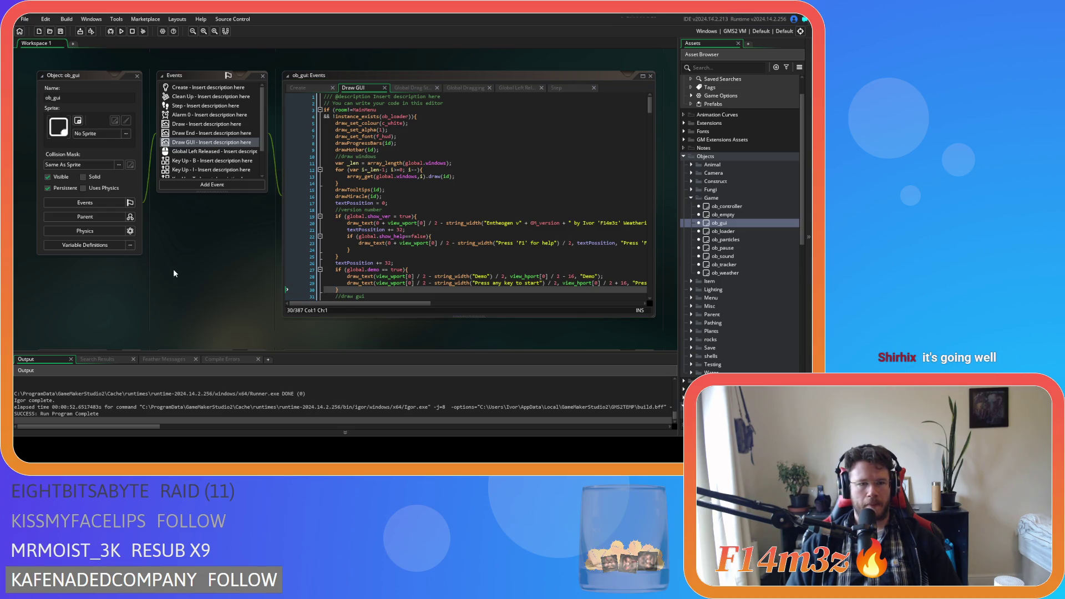
pyautogui.rightClick(209, 268)
pyautogui.moveTo(237, 286)
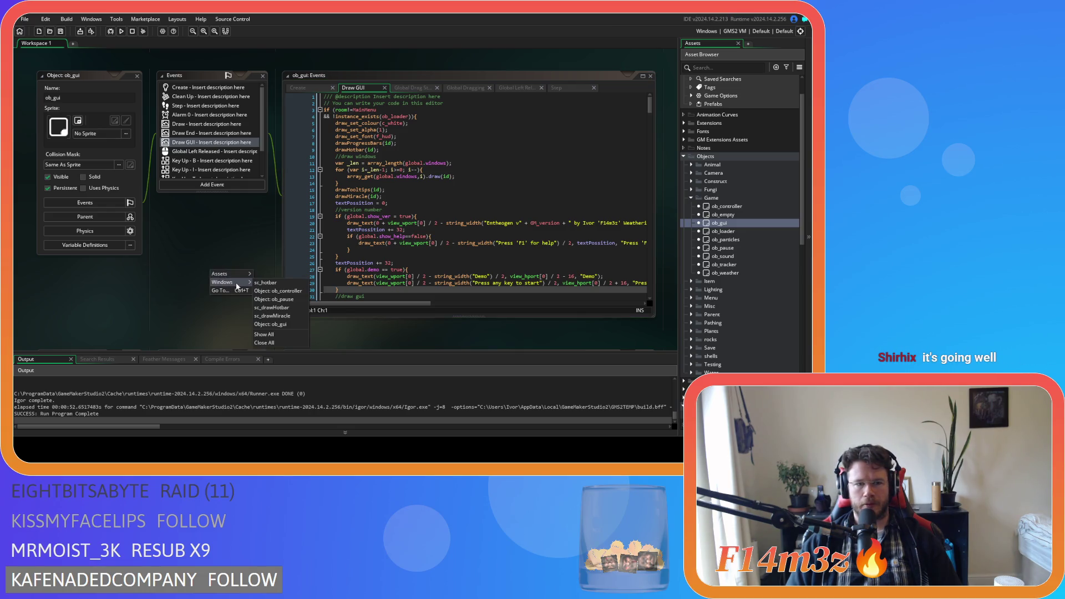
pyautogui.click(275, 340)
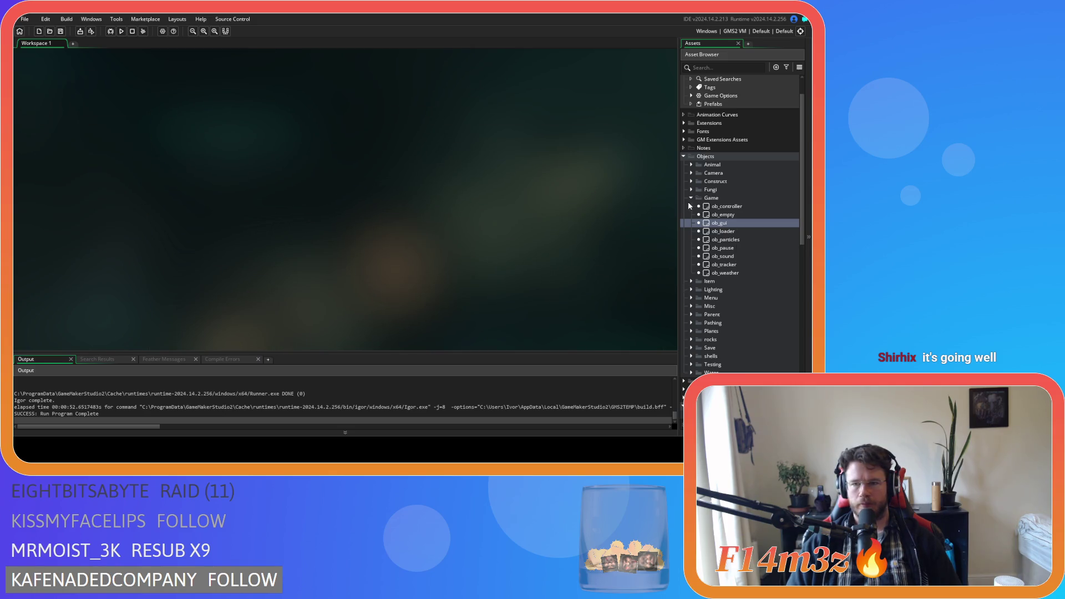
pyautogui.scroll(-8, 760, 279)
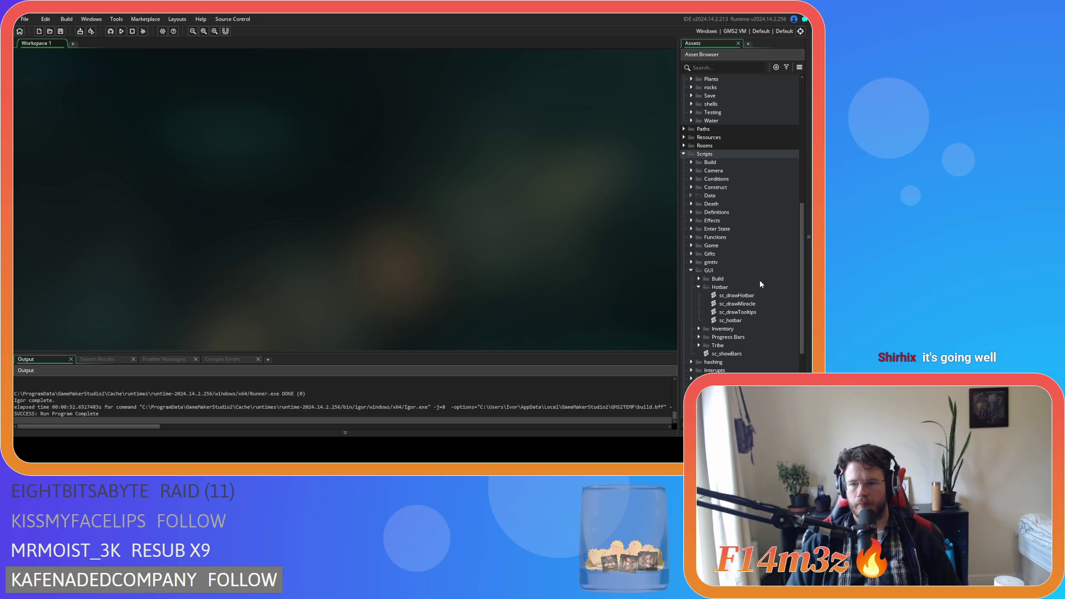
pyautogui.click(748, 321)
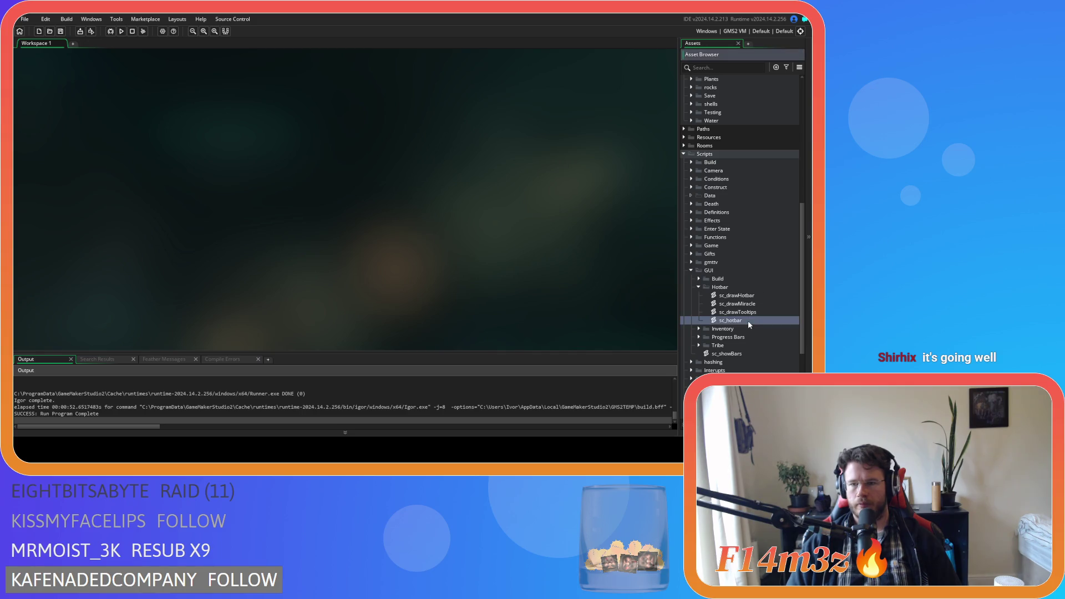
# Open sc_hotbar and inspect the line 20 block and the slot hit-test on line 22.
pyautogui.doubleClick(748, 321)
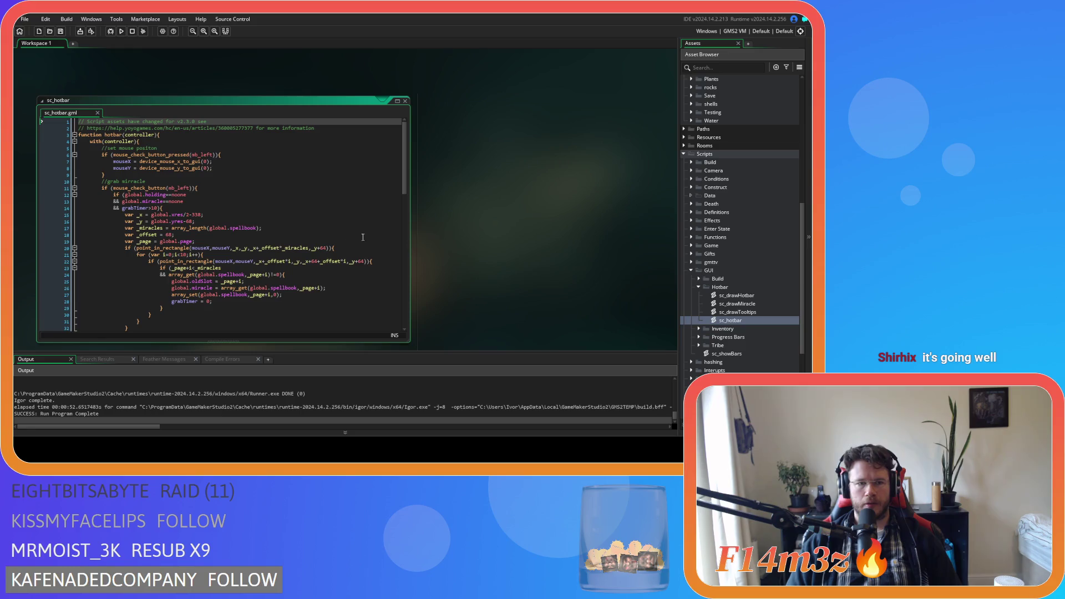
pyautogui.scroll(-1, 449, 231)
pyautogui.scroll(-4, 398, 160)
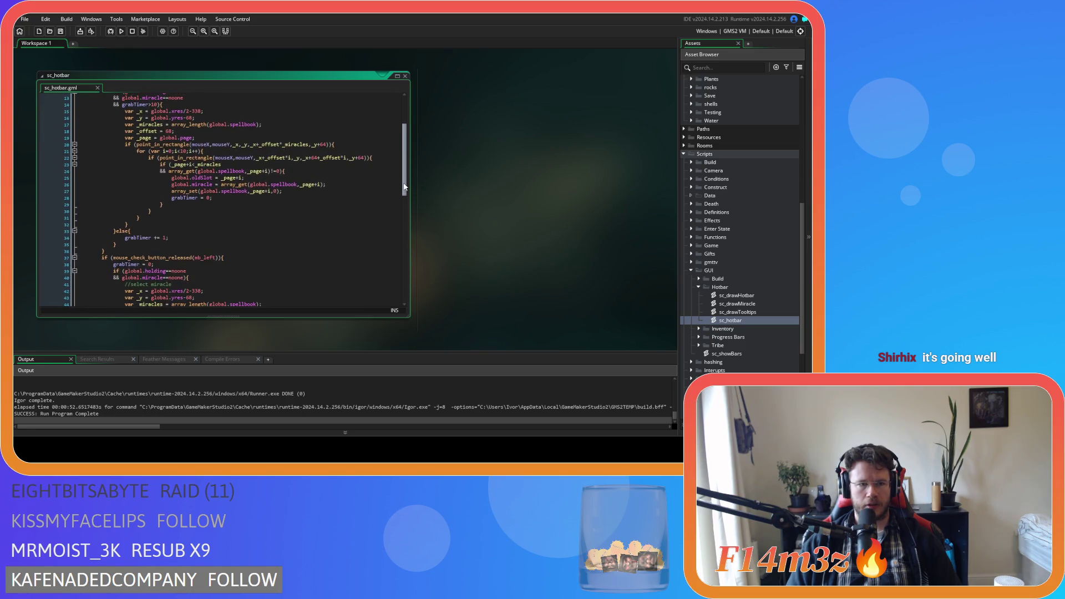
pyautogui.click(348, 146)
pyautogui.press('Left')
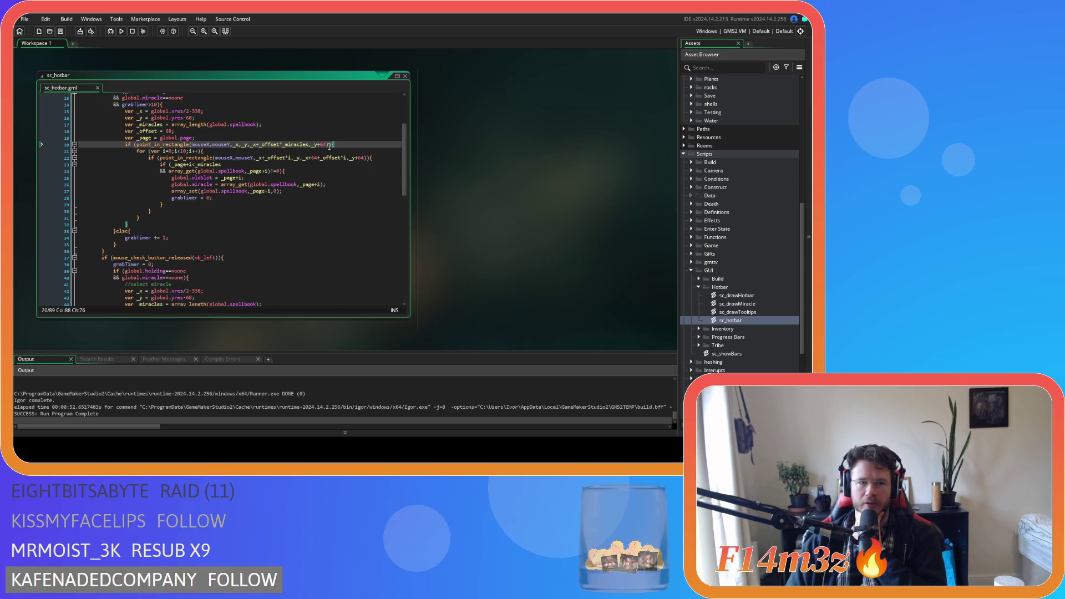
pyautogui.moveTo(237, 159); pyautogui.dragTo(370, 161)
pyautogui.click(372, 161)
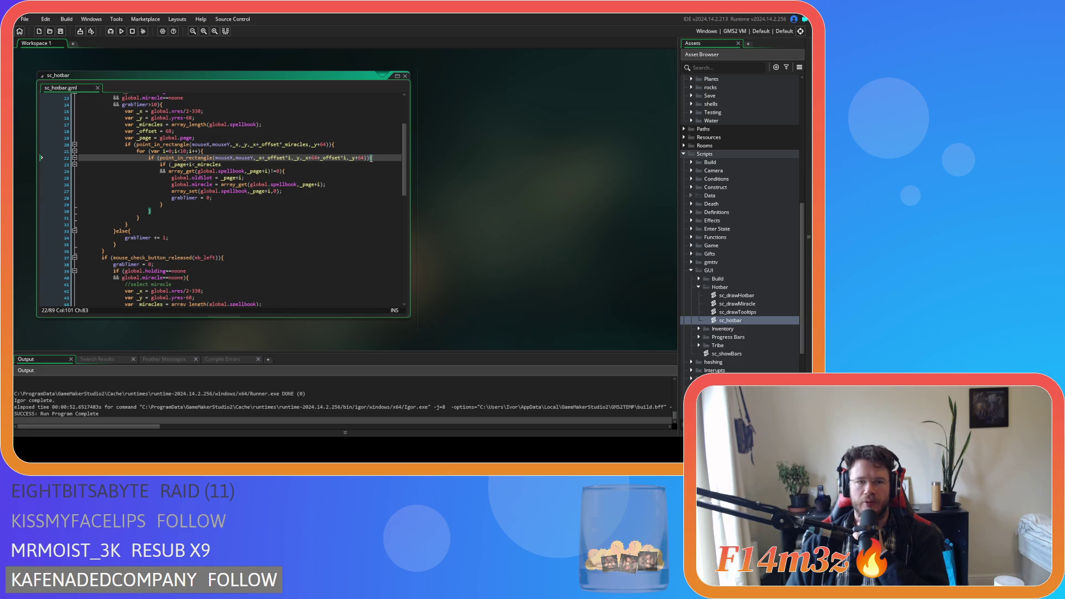
# Review the code from line 20 through the release condition on line 40.
pyautogui.click(164, 210)
pyautogui.click(370, 159)
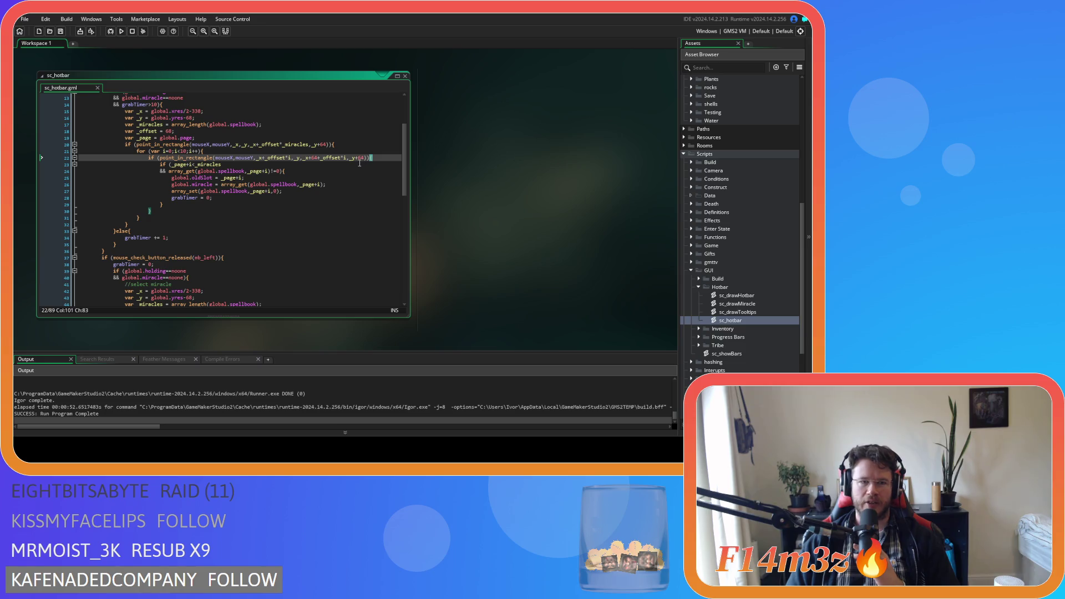
pyautogui.click(358, 147)
pyautogui.scroll(3, 359, 155)
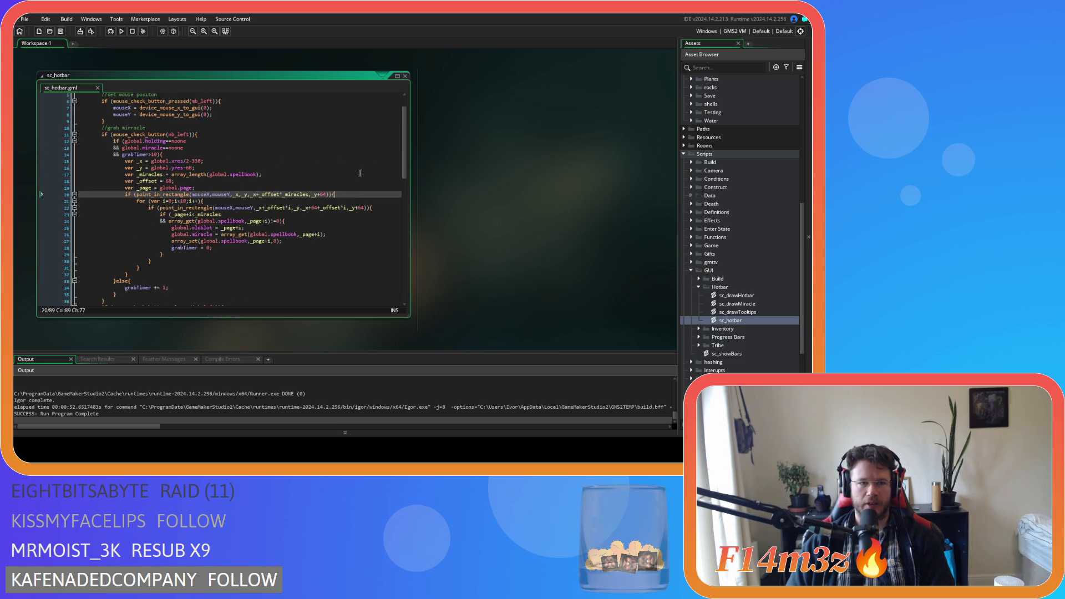
pyautogui.scroll(-8, 359, 173)
pyautogui.scroll(6, 359, 173)
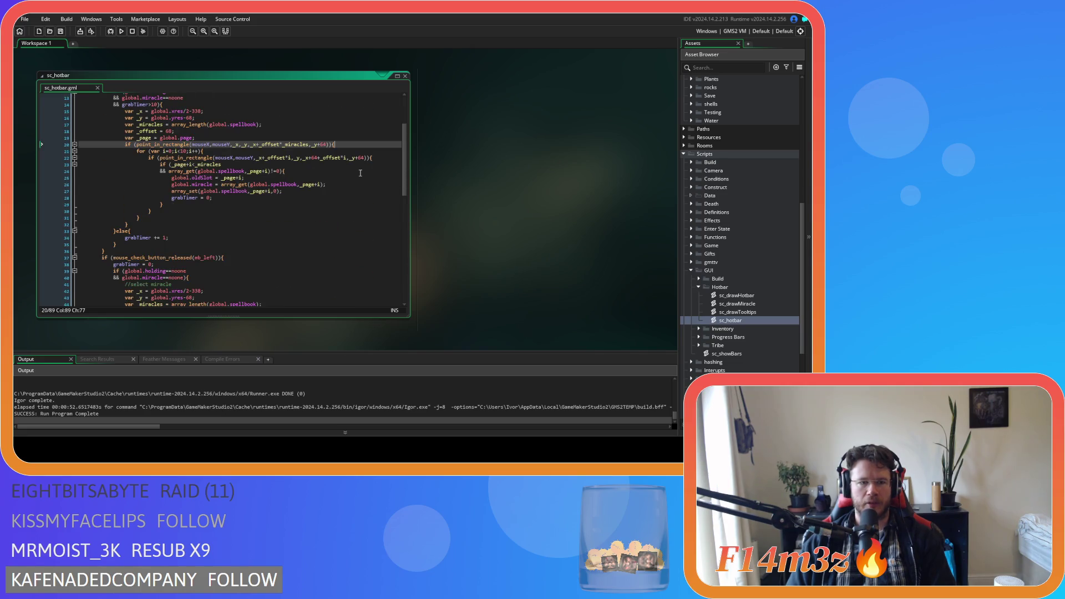
pyautogui.click(264, 254)
pyautogui.scroll(-8, 266, 250)
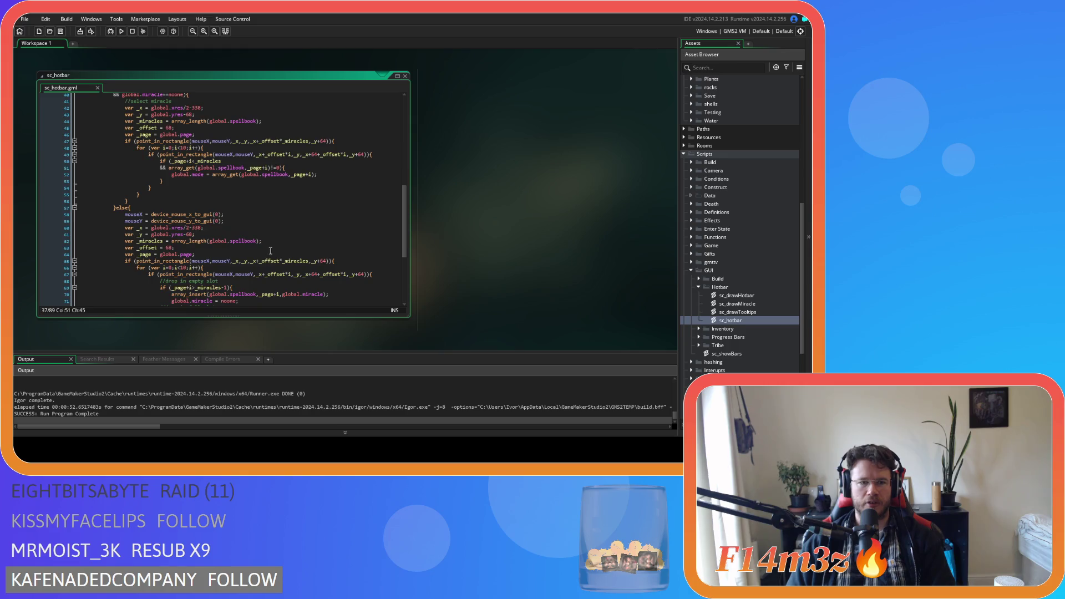
pyautogui.scroll(1, 273, 247)
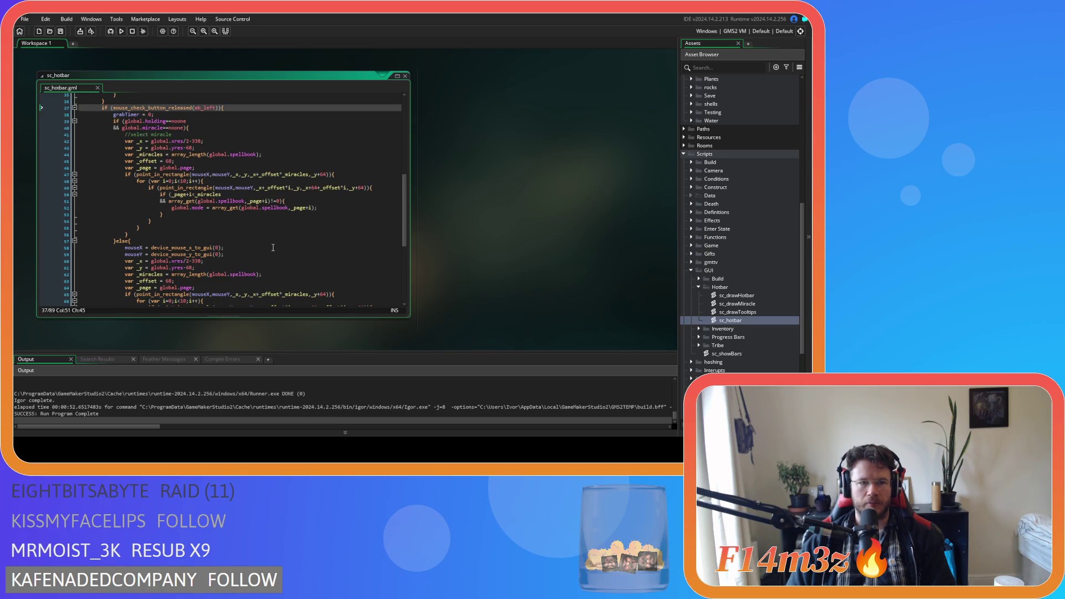
pyautogui.click(202, 128)
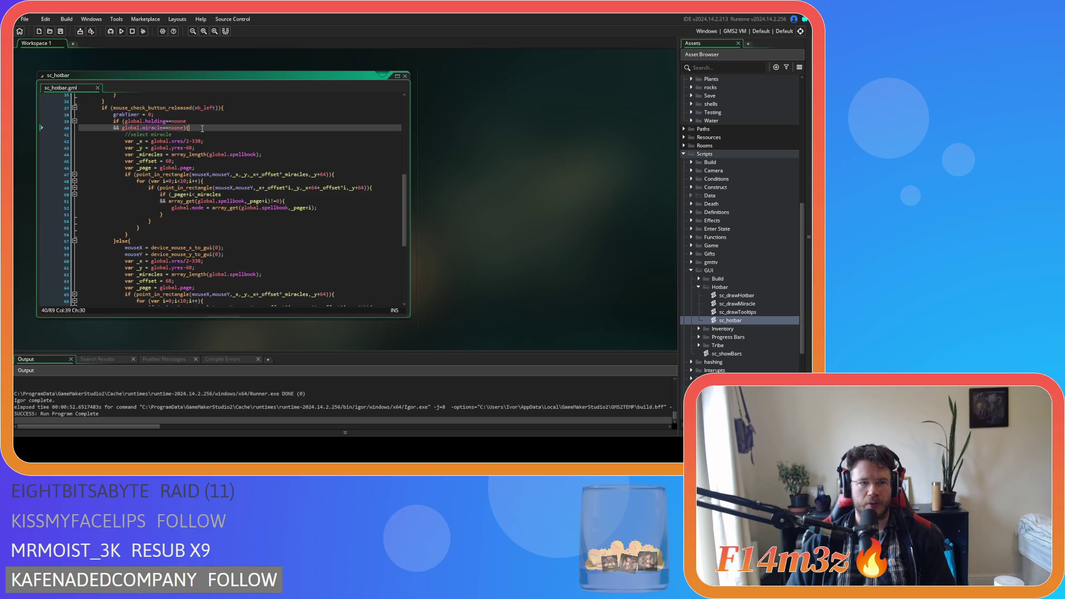
# Add an empty else{ } block after the closing brace on line 85.
pyautogui.scroll(-1, 217, 165)
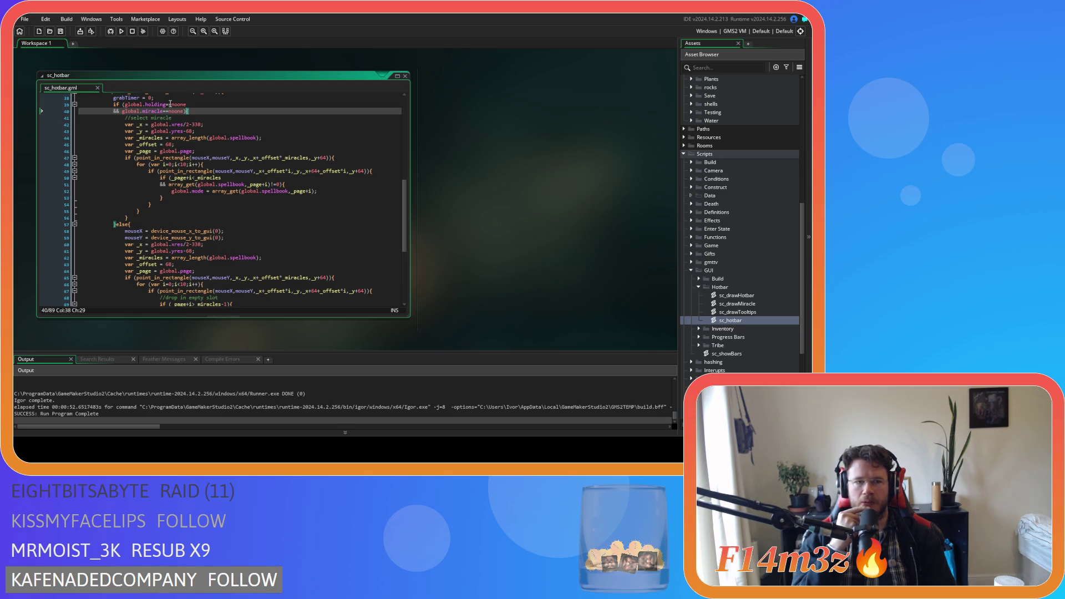
pyautogui.scroll(-2, 204, 118)
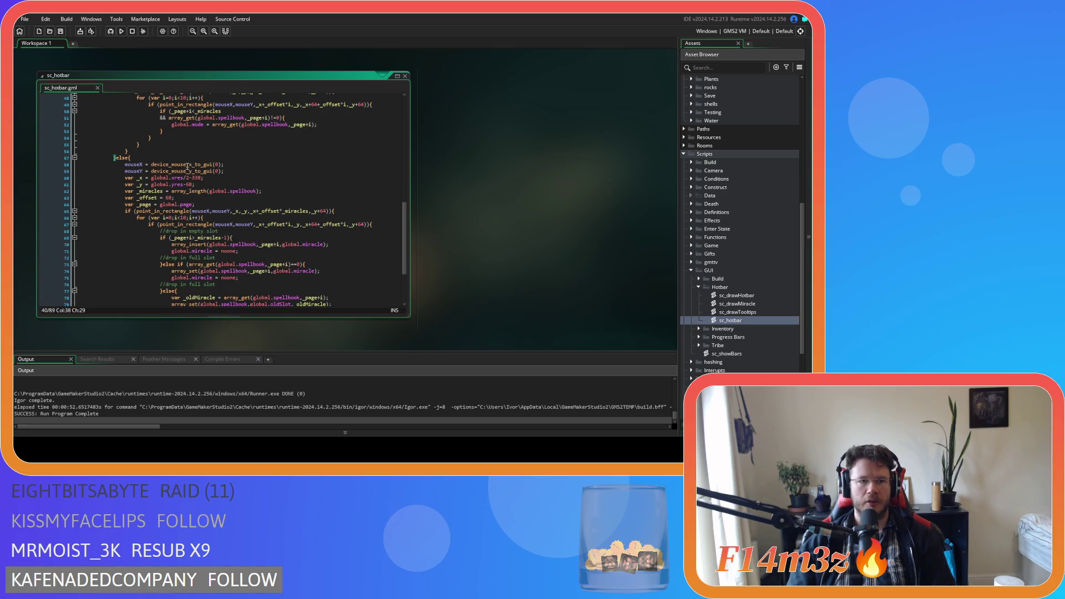
pyautogui.scroll(-1, 189, 157)
pyautogui.click(350, 177)
pyautogui.scroll(-2, 358, 231)
pyautogui.click(146, 262)
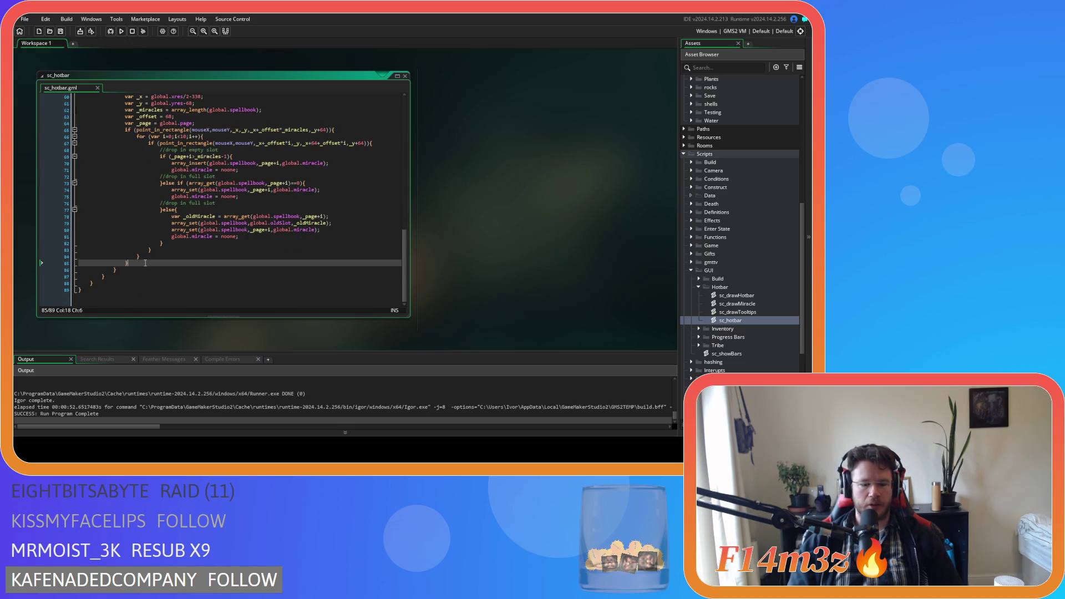
pyautogui.write('else{')
pyautogui.press('Return')
pyautogui.press('Return')
pyautogui.write('}')
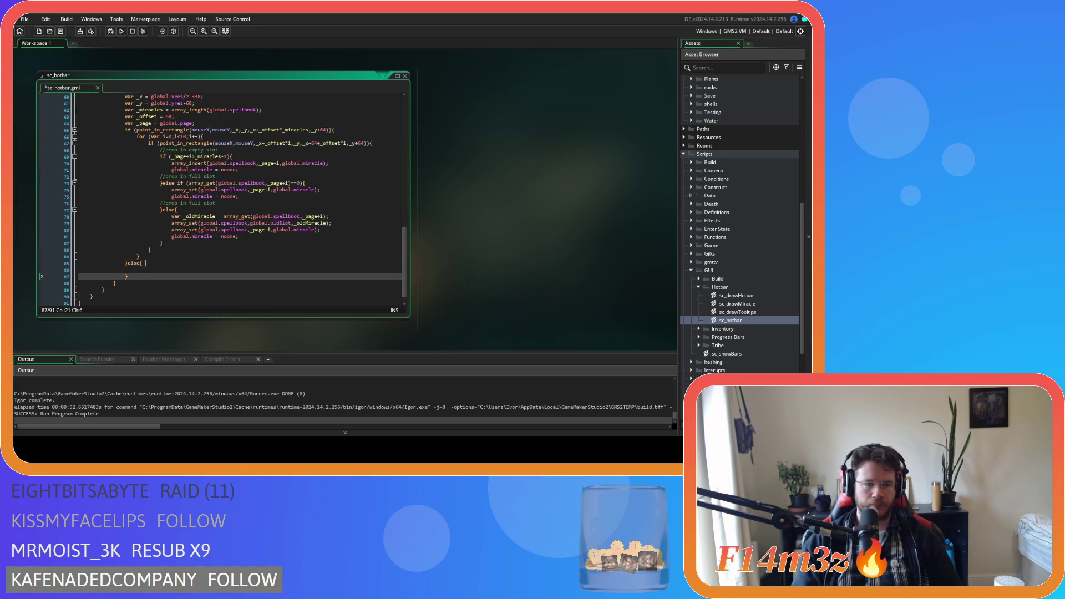
# Copy 'global.miracle = noone;' into the else block and save sc_hotbar.
pyautogui.press('Down')
pyautogui.press('Home')
pyautogui.press('Up')
pyautogui.press('Up')
pyautogui.press('Up')
pyautogui.press('Home')
pyautogui.hotkey('shift', 'End')
pyautogui.hotkey('ctrl', 'c')
pyautogui.click(157, 272)
pyautogui.hotkey('ctrl', 'v')
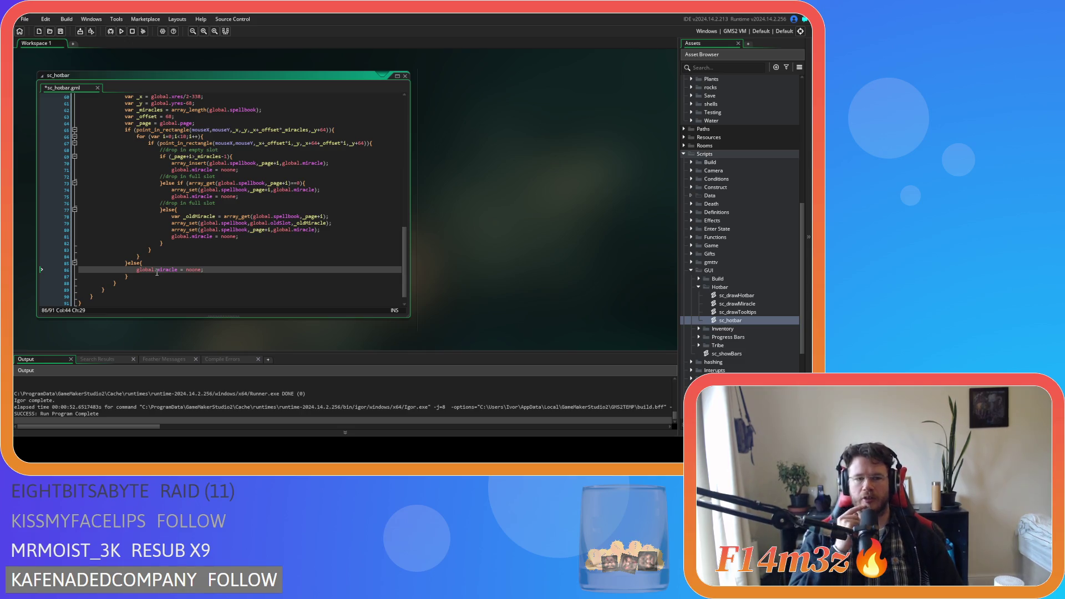
pyautogui.hotkey('ctrl', 's')
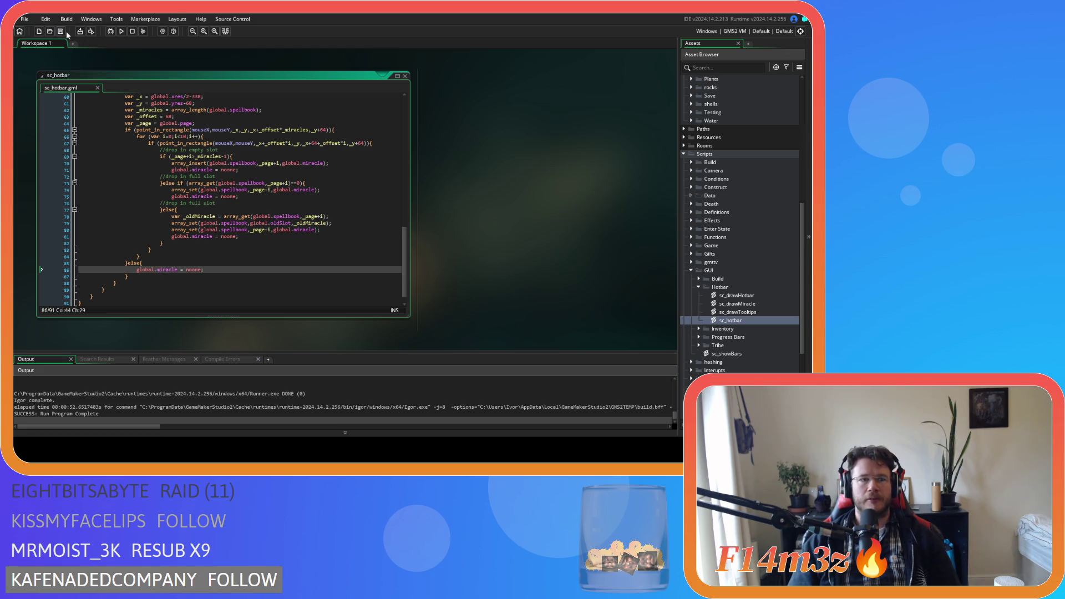
# Close all script windows, collapse the Hotbar folder, and open project-wide Search & Replace.
pyautogui.click(434, 158)
pyautogui.rightClick(501, 188)
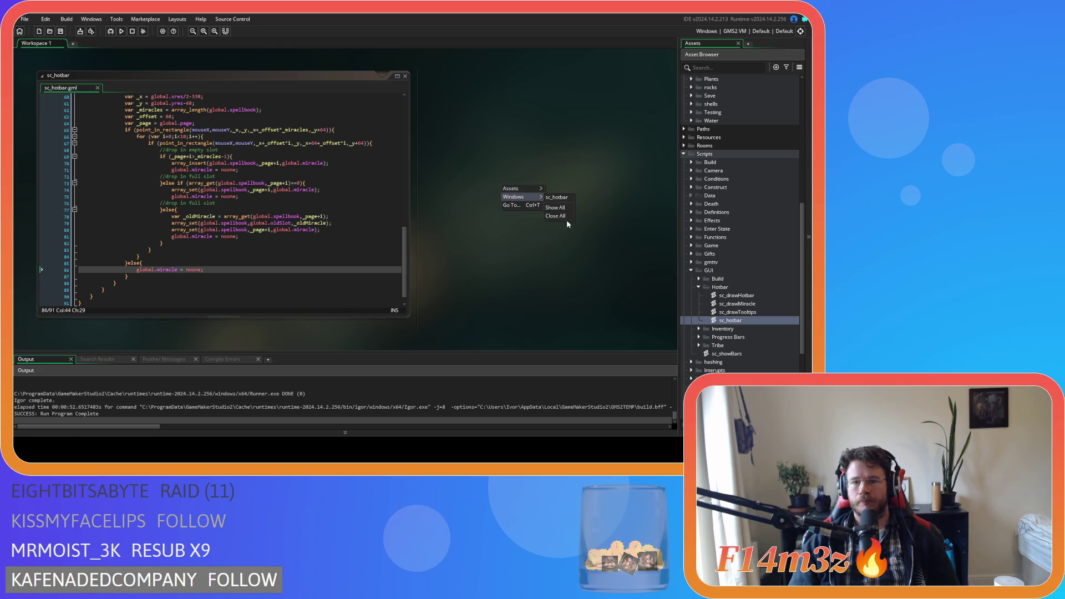
pyautogui.click(566, 218)
pyautogui.click(698, 287)
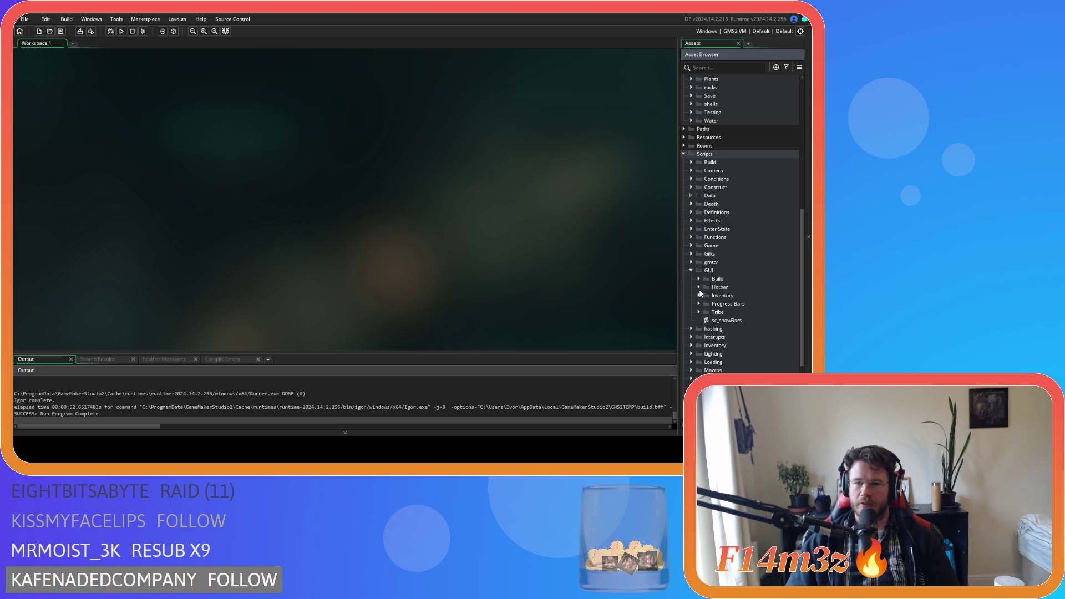
pyautogui.hotkey('ctrl', 'shift', 'f')
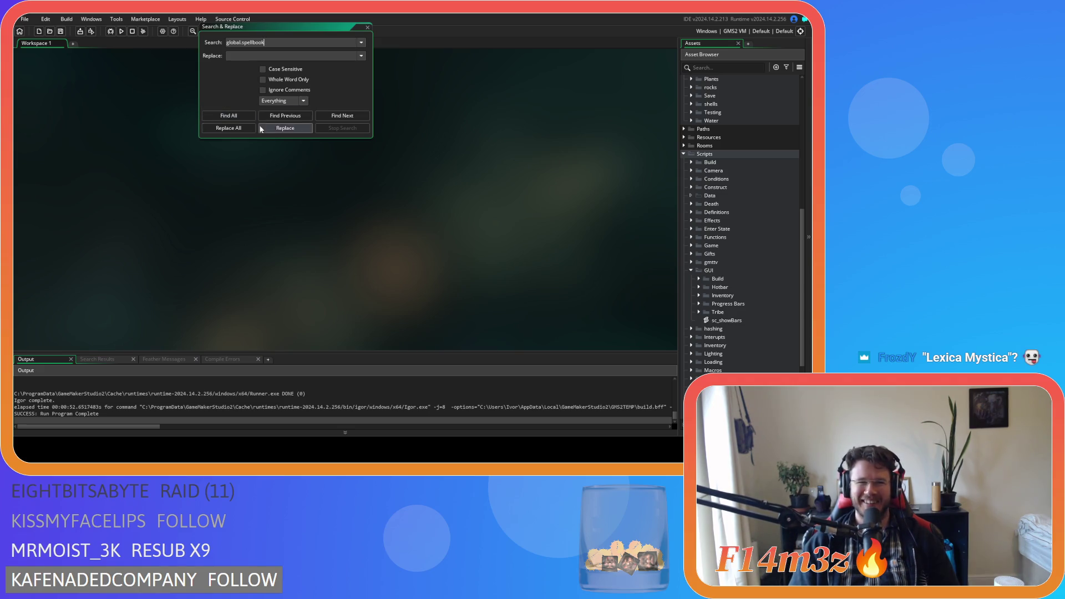
# Search for global.spellbook with case-sensitive, whole-word matching.
pyautogui.click(245, 116)
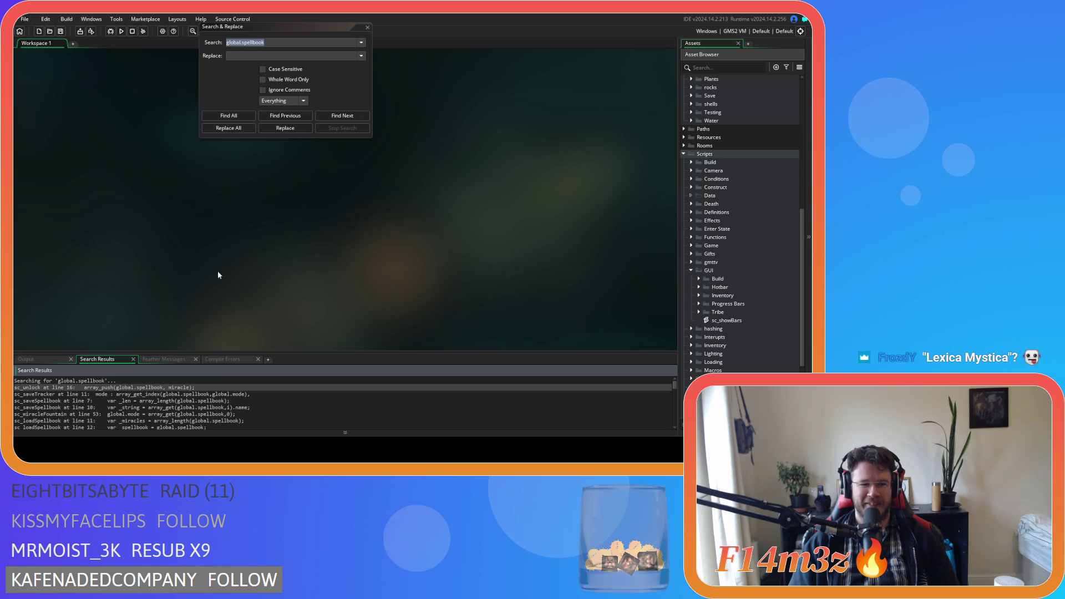
pyautogui.scroll(-5, 198, 400)
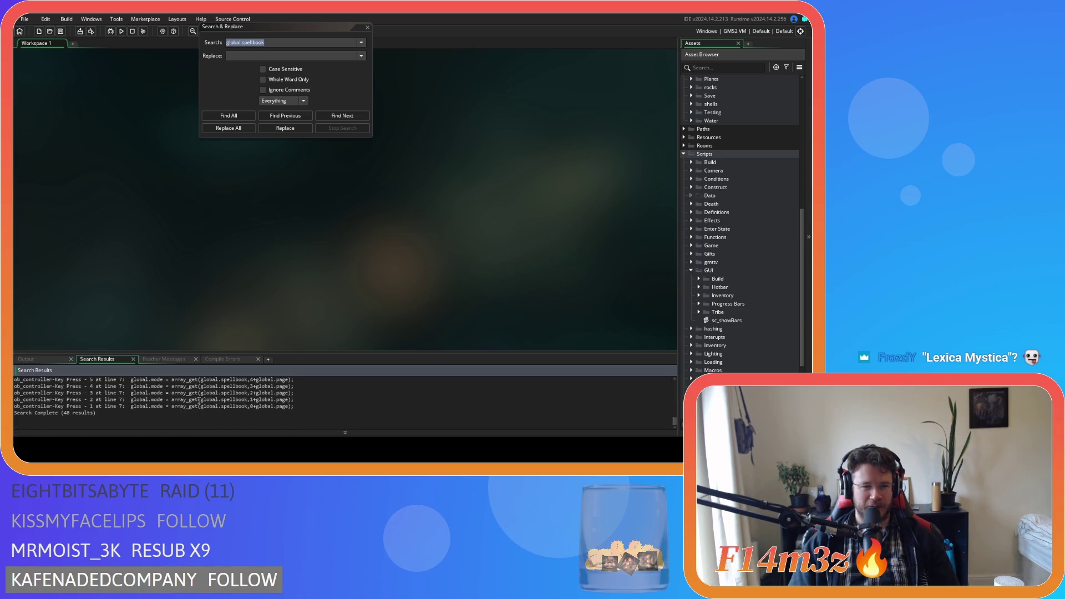
pyautogui.click(262, 68)
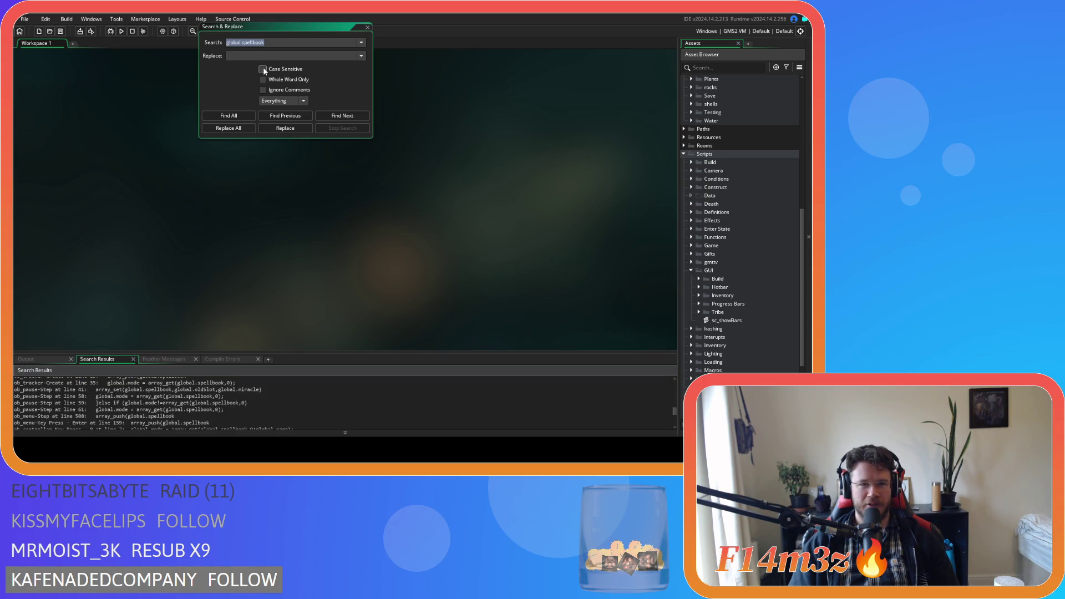
pyautogui.click(263, 79)
pyautogui.click(228, 116)
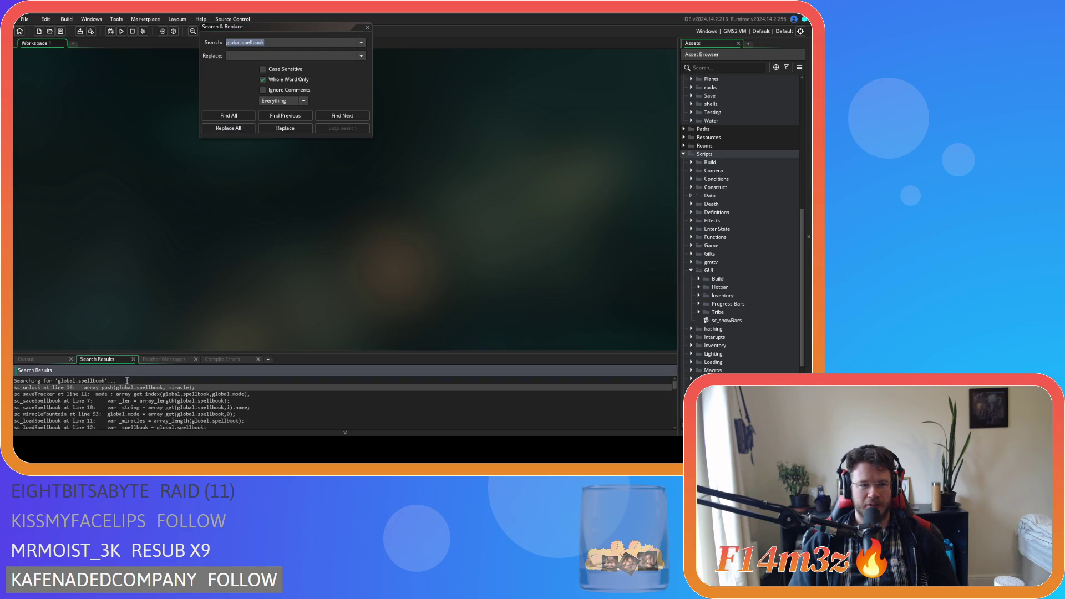
# Open the matches in sc_unlock, sc_saveSpellbook and sc_saveTracker, then rearrange the windows.
pyautogui.doubleClick(123, 388)
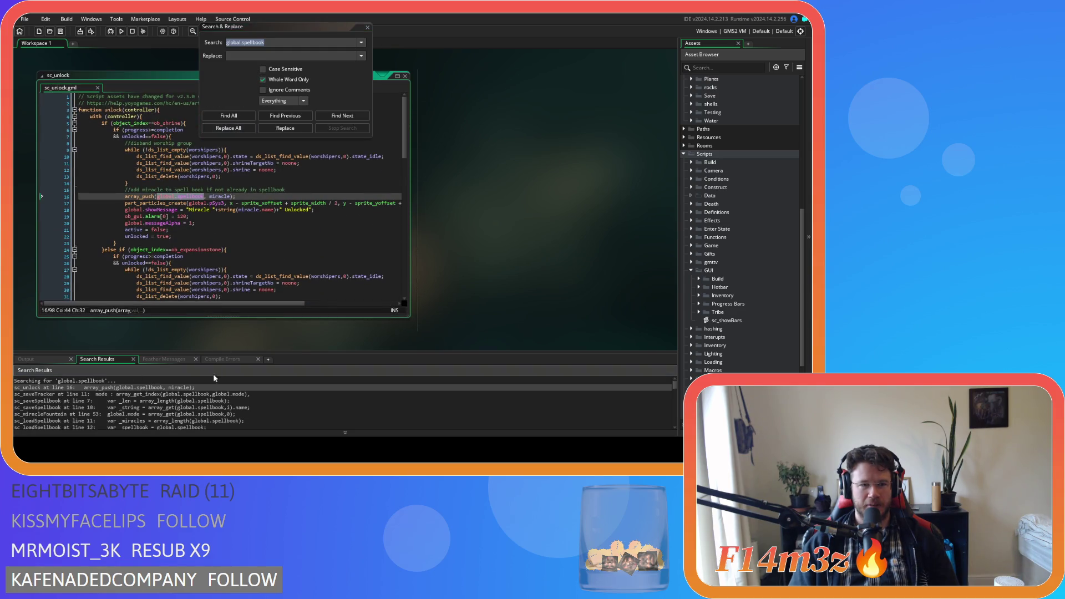
pyautogui.doubleClick(165, 399)
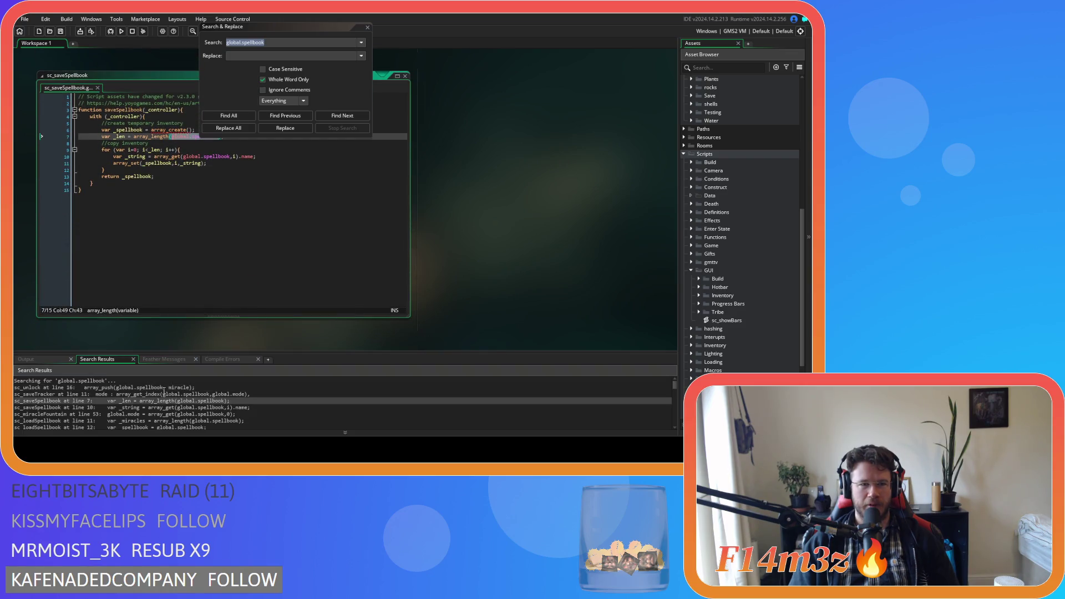
pyautogui.doubleClick(180, 393)
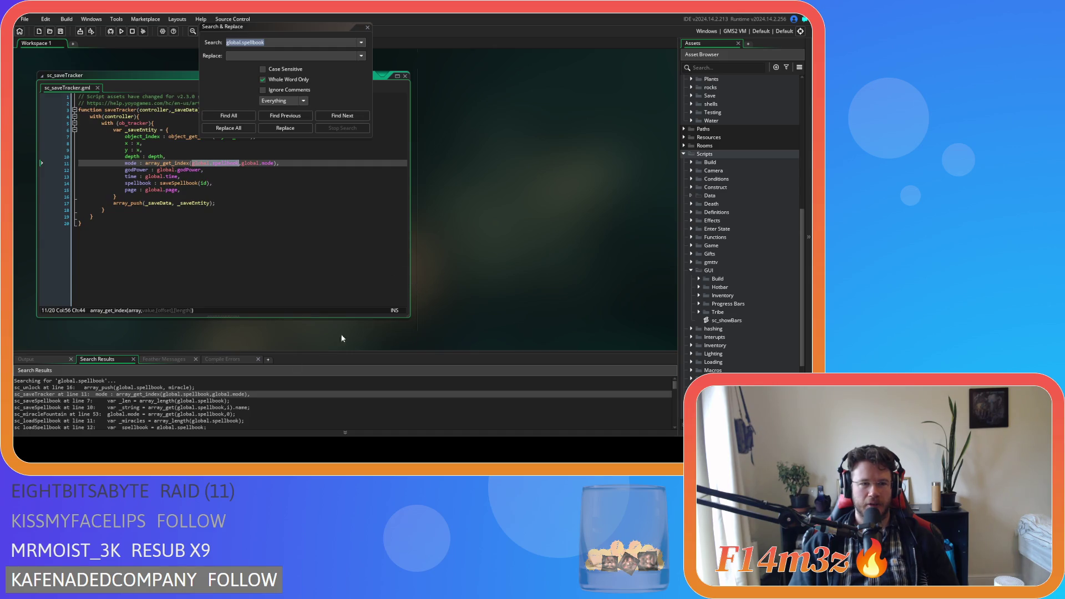
pyautogui.scroll(-2, 214, 396)
pyautogui.scroll(2, 214, 396)
pyautogui.rightClick(477, 234)
pyautogui.moveTo(507, 246)
pyautogui.click(547, 285)
# Enter global.hotbar as the replacement text.
pyautogui.doubleClick(253, 43)
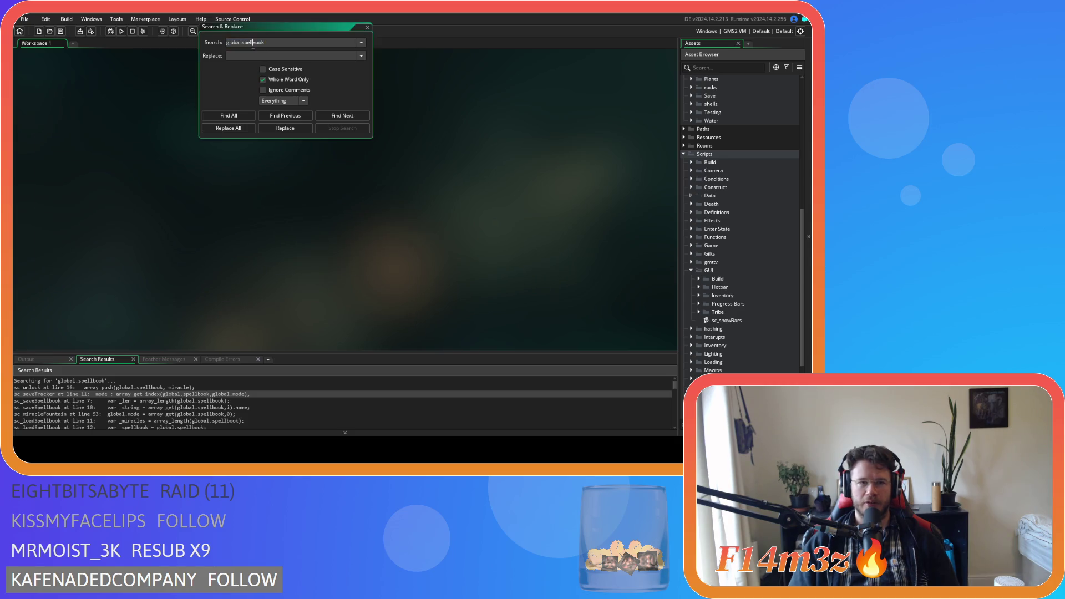
pyautogui.write('hotbar')
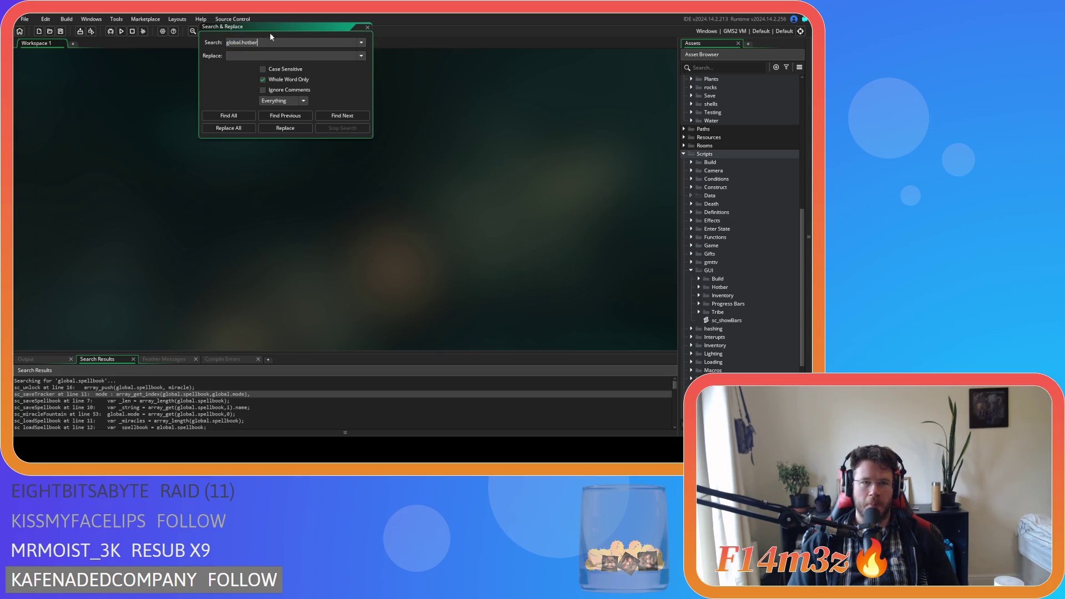
pyautogui.click(218, 116)
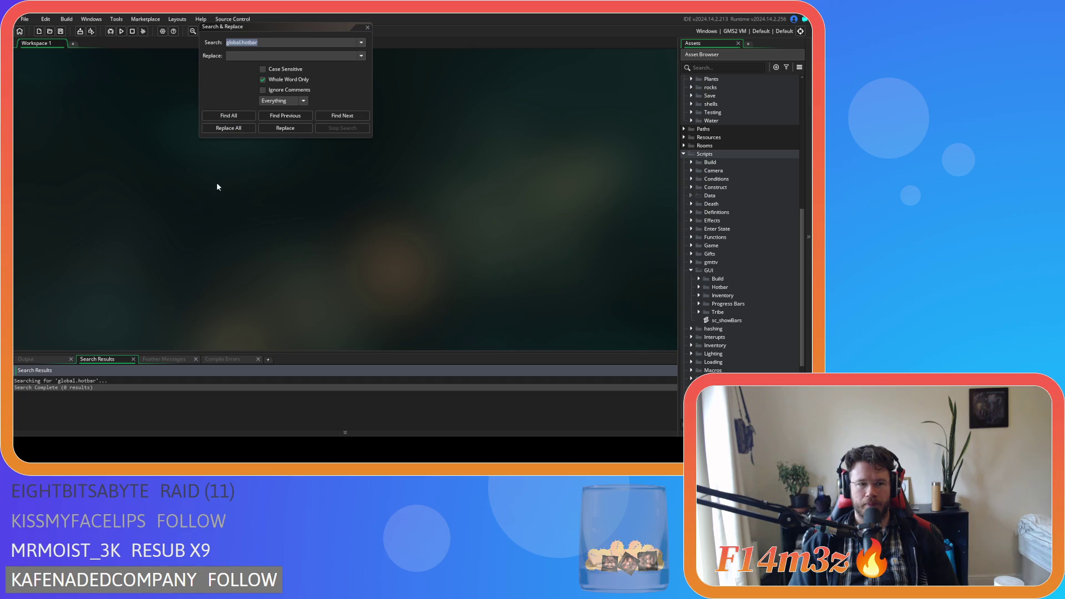
pyautogui.click(271, 40)
pyautogui.hotkey('ctrl', 'x')
pyautogui.click(237, 58)
pyautogui.hotkey('ctrl', 'v')
# Search global.spellbook again to list all its occurrences, and move the search window lower.
pyautogui.click(251, 40)
pyautogui.write('global.spellbook')
pyautogui.click(227, 116)
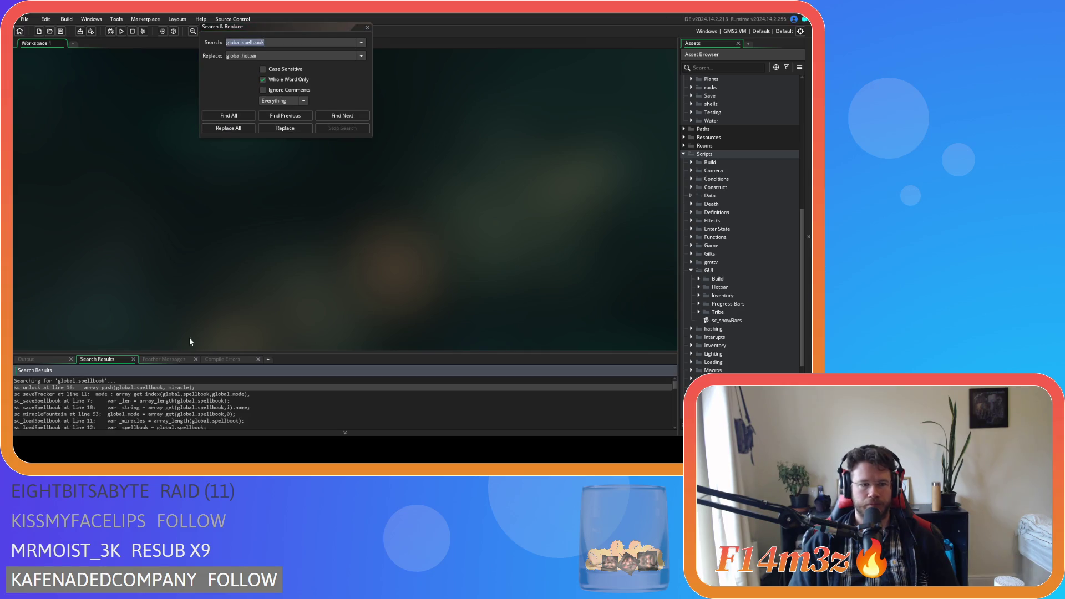
pyautogui.scroll(-12, 203, 397)
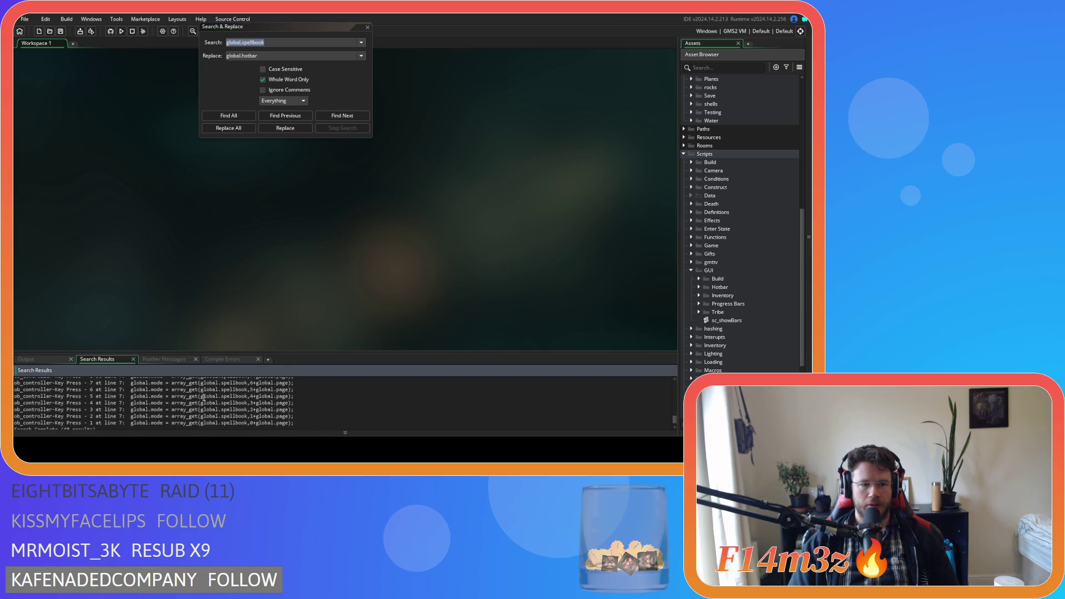
pyautogui.scroll(12, 204, 397)
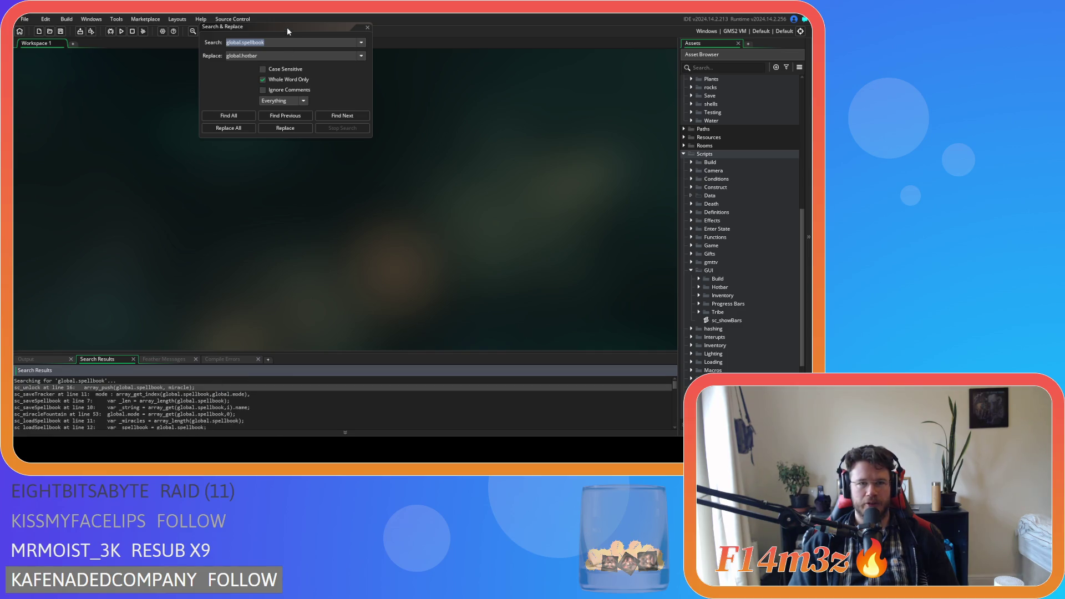
pyautogui.moveTo(287, 27); pyautogui.dragTo(317, 77)
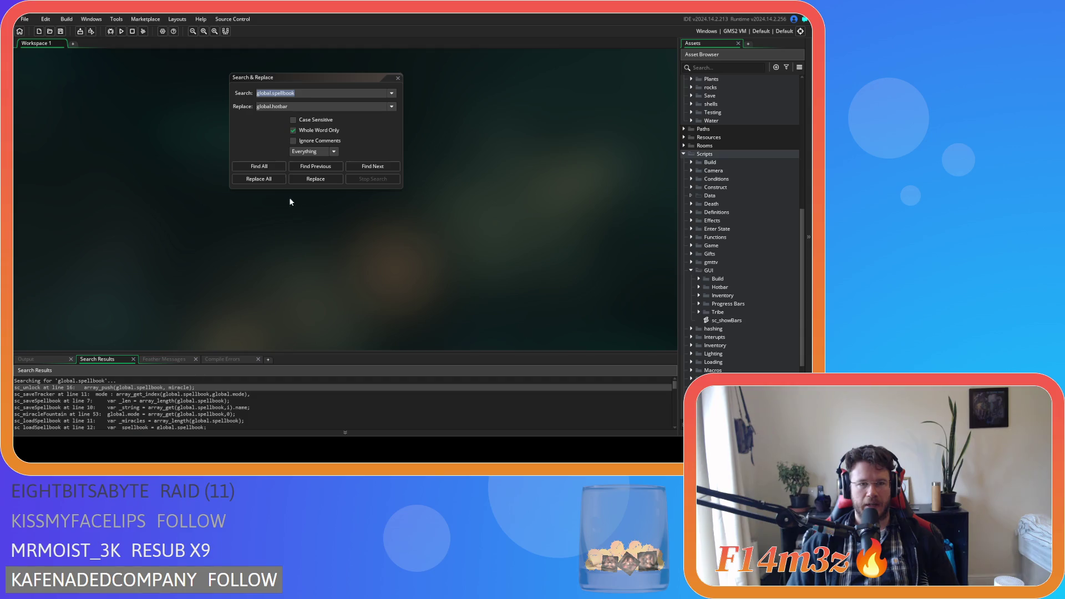
pyautogui.click(258, 132)
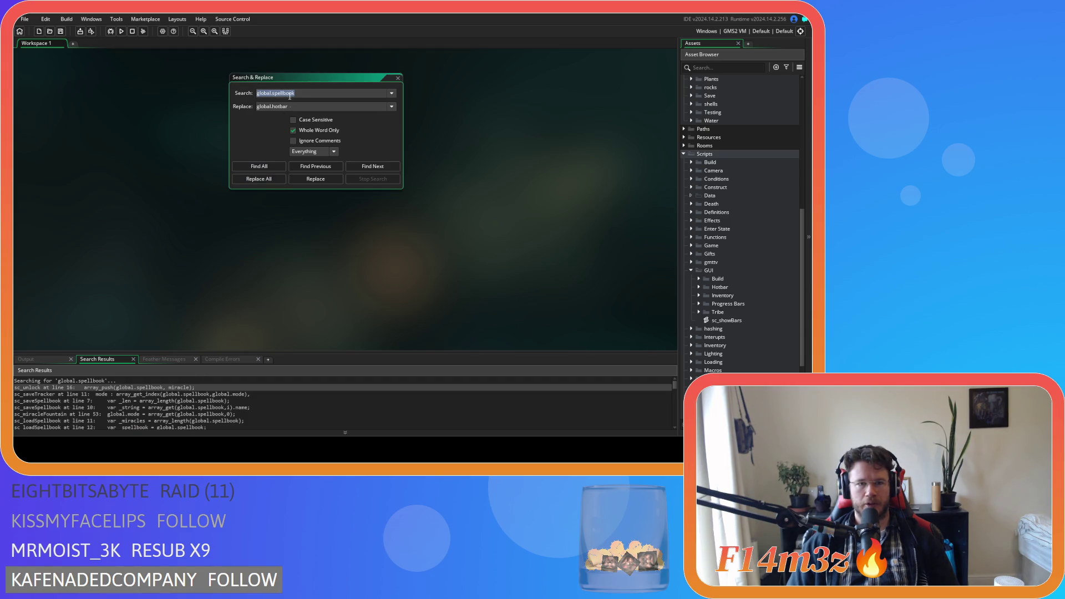
# Replace all global.spellbook occurrences with global.hotbar and build and run the game.
pyautogui.click(258, 179)
pyautogui.click(446, 247)
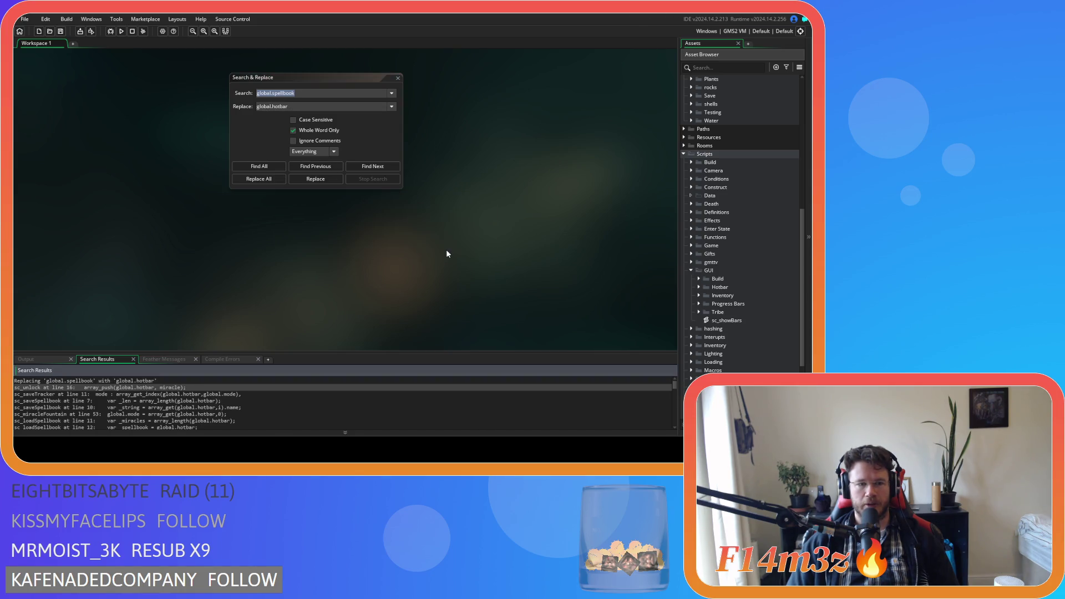
pyautogui.press('F5')
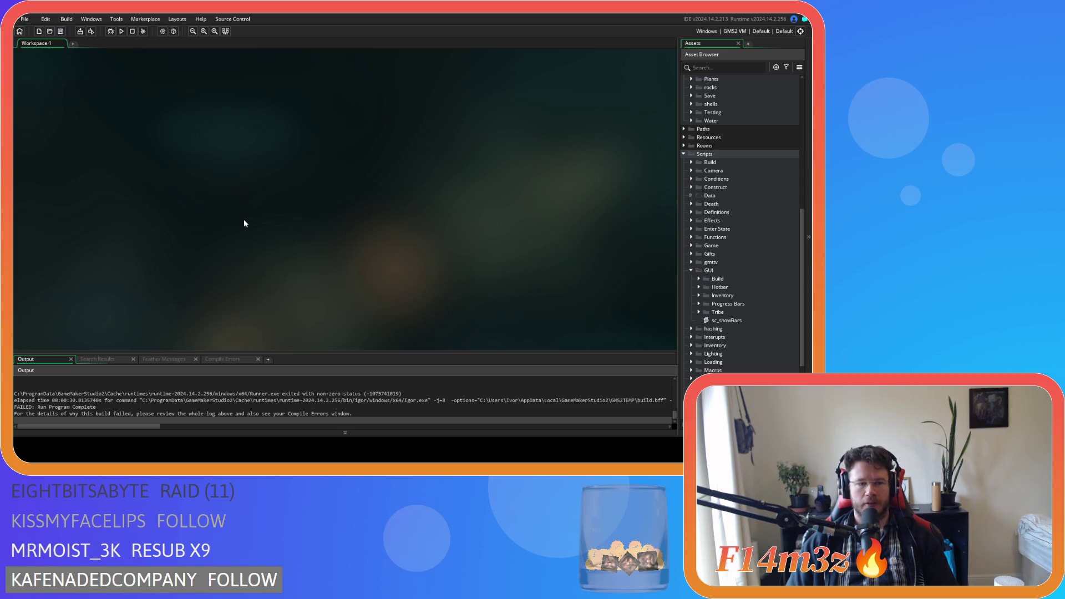
# Rebuild and run Entheogen with F5.
pyautogui.press('F5')
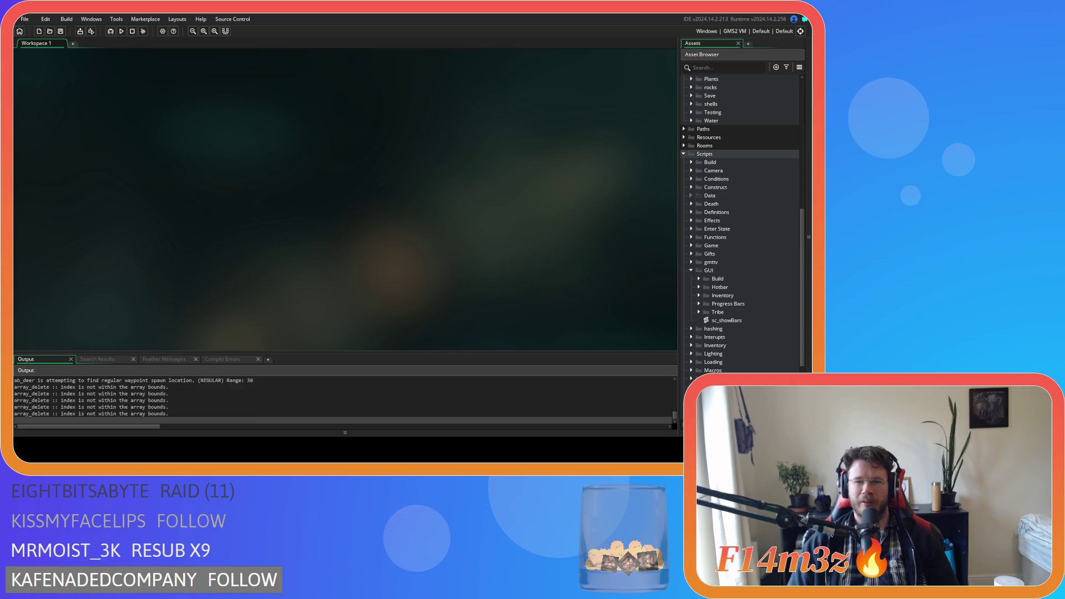
# Quicksave and drag the lightning, deer, fire and weather tools off the hotbar.
pyautogui.press('i')
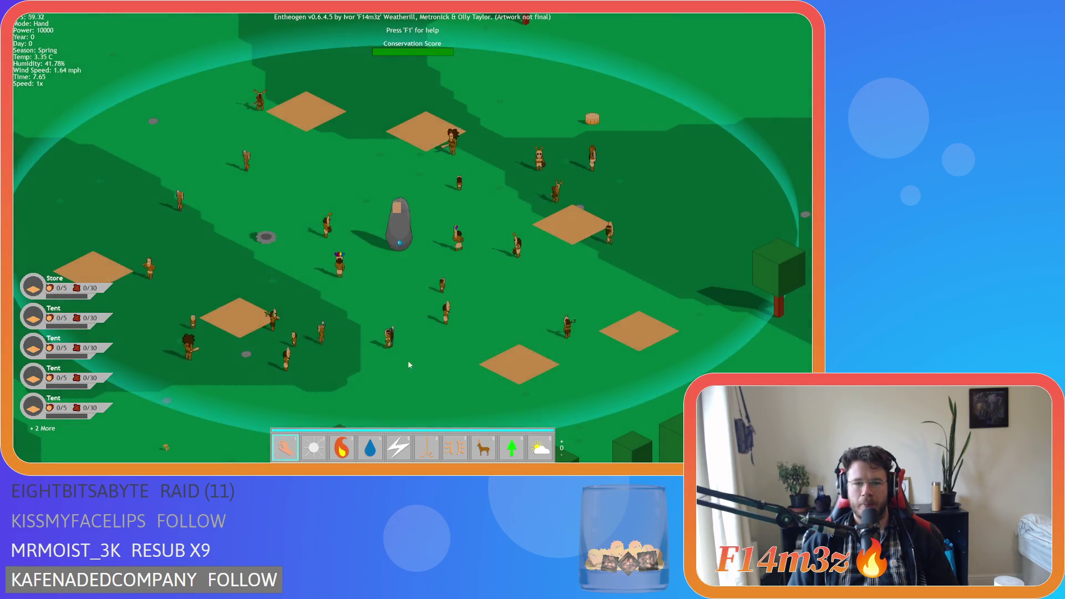
pyautogui.moveTo(398, 448)
pyautogui.mouseDown()
pyautogui.moveTo(405, 390)
pyautogui.moveTo(399, 448)
pyautogui.mouseUp()
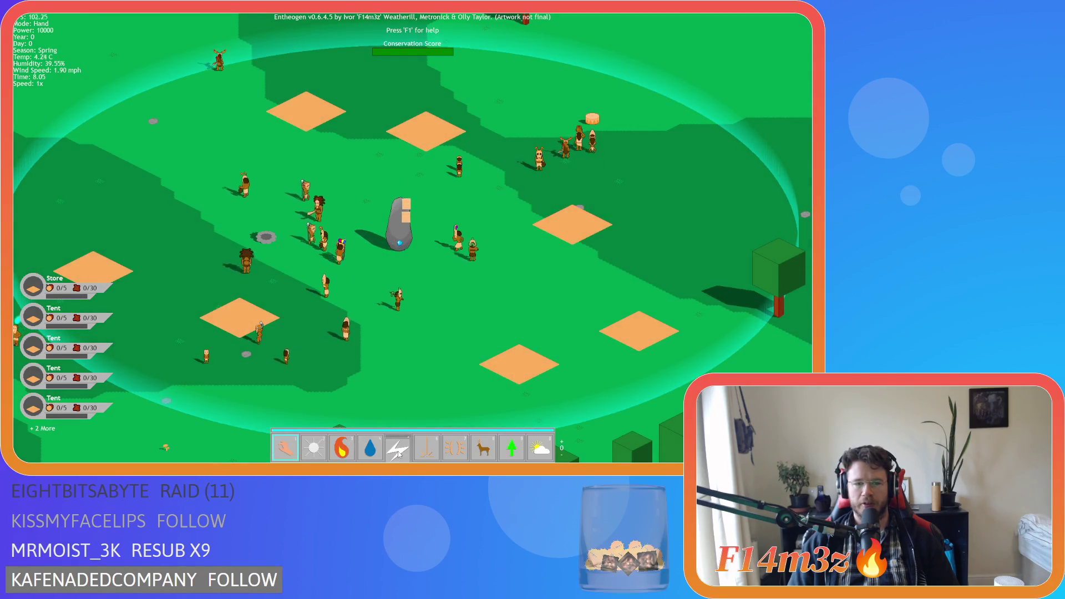
pyautogui.press('a')
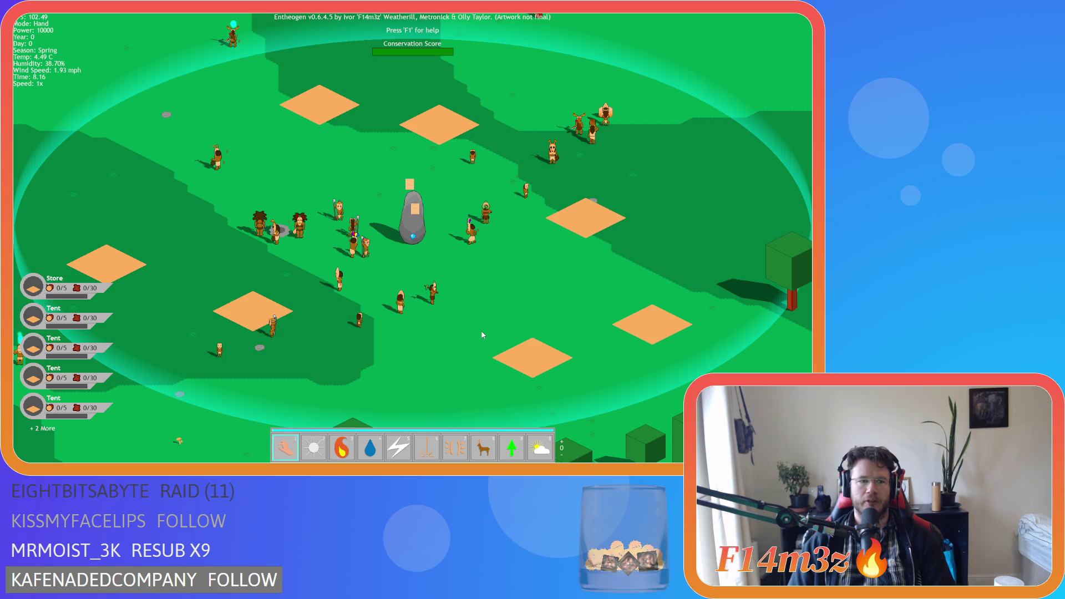
pyautogui.press('F5')
pyautogui.moveTo(455, 448)
pyautogui.mouseDown()
pyautogui.moveTo(479, 456)
pyautogui.moveTo(454, 336)
pyautogui.moveTo(281, 184)
pyautogui.mouseUp()
pyautogui.moveTo(397, 448)
pyautogui.mouseDown()
pyautogui.moveTo(431, 288)
pyautogui.moveTo(349, 162)
pyautogui.mouseUp()
pyautogui.moveTo(341, 448)
pyautogui.mouseDown()
pyautogui.moveTo(638, 203)
pyautogui.moveTo(695, 183)
pyautogui.mouseUp()
pyautogui.moveTo(539, 448); pyautogui.dragTo(202, 261)
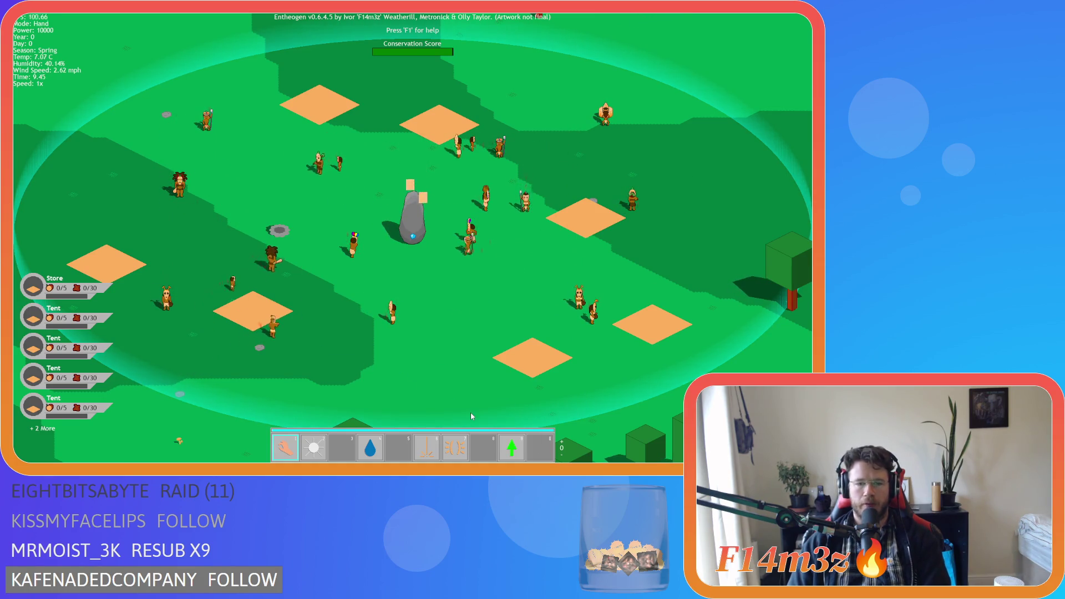
# Clear the firewood, figure and running icons from hotbar page 2, then quit to the title screen.
pyautogui.scroll(-1, 482, 417)
pyautogui.moveTo(341, 448)
pyautogui.mouseDown()
pyautogui.moveTo(307, 279)
pyautogui.moveTo(129, 207)
pyautogui.moveTo(442, 318)
pyautogui.moveTo(462, 278)
pyautogui.mouseUp()
pyautogui.moveTo(426, 448)
pyautogui.mouseDown()
pyautogui.moveTo(352, 324)
pyautogui.moveTo(526, 308)
pyautogui.moveTo(649, 260)
pyautogui.mouseUp()
pyautogui.moveTo(511, 448)
pyautogui.mouseDown()
pyautogui.moveTo(472, 361)
pyautogui.moveTo(440, 344)
pyautogui.mouseUp()
pyautogui.moveTo(483, 448)
pyautogui.mouseDown()
pyautogui.moveTo(430, 354)
pyautogui.moveTo(428, 315)
pyautogui.moveTo(403, 347)
pyautogui.mouseUp()
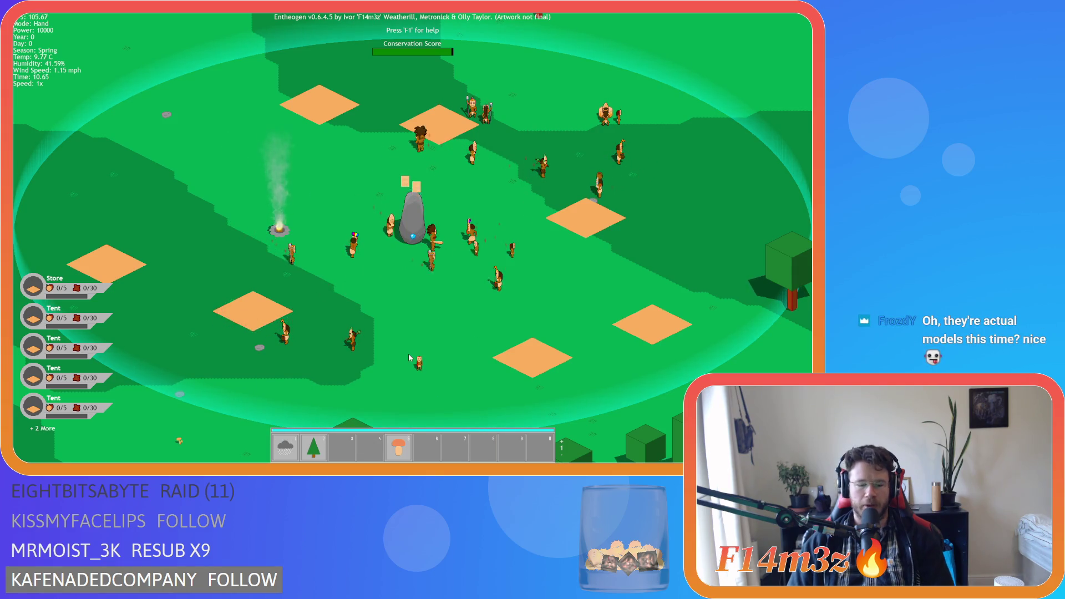
pyautogui.press('Escape')
pyautogui.press('y')
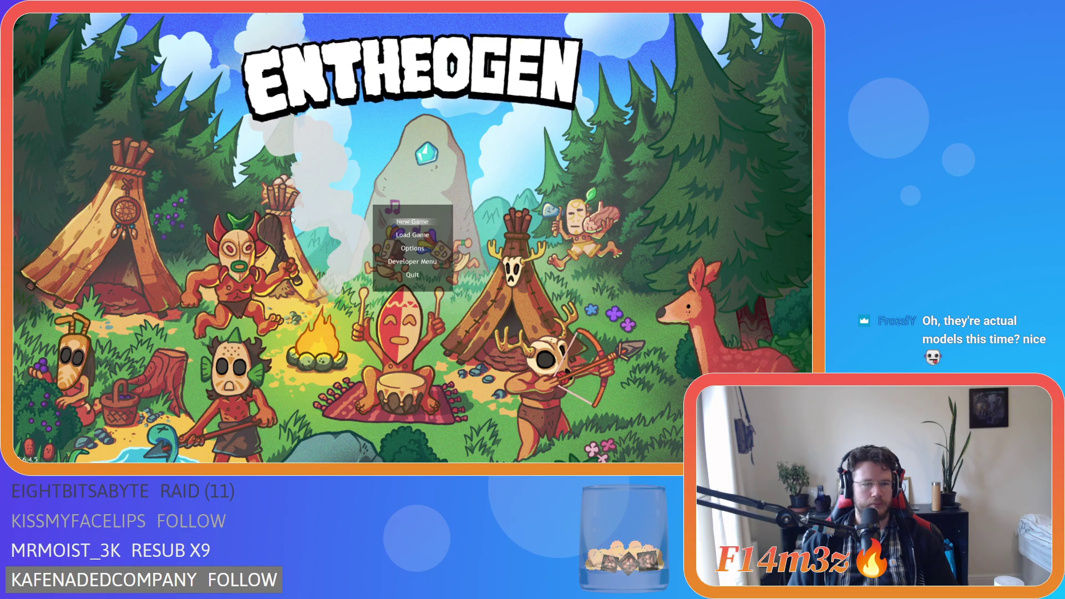
# Move the title menu selection down to Load Game.
pyautogui.press('Down')
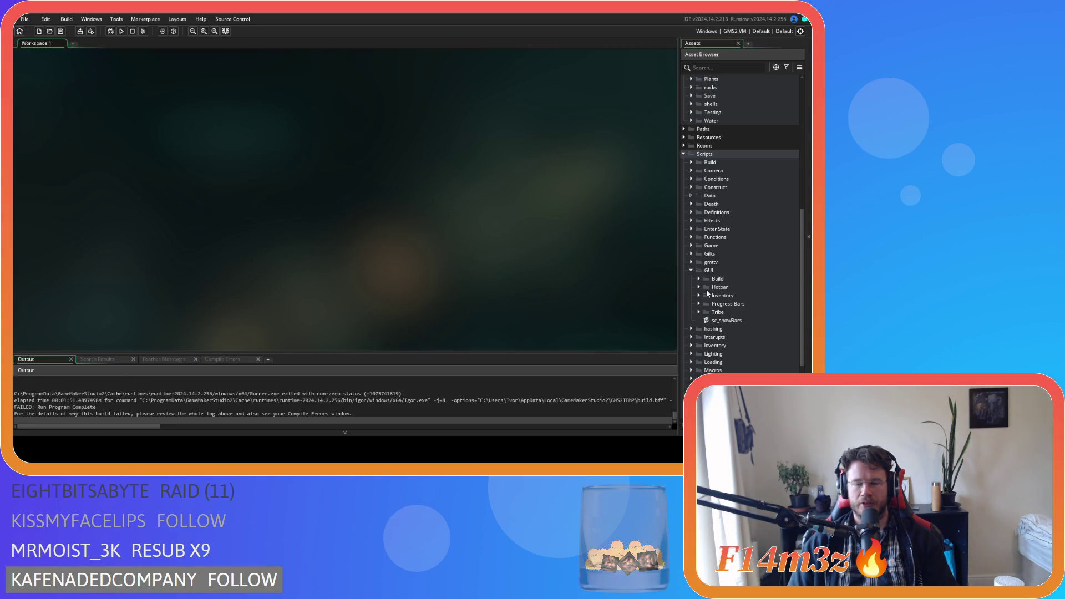
# Expand the Save objects folder and open the ob_save object.
pyautogui.scroll(6, 693, 267)
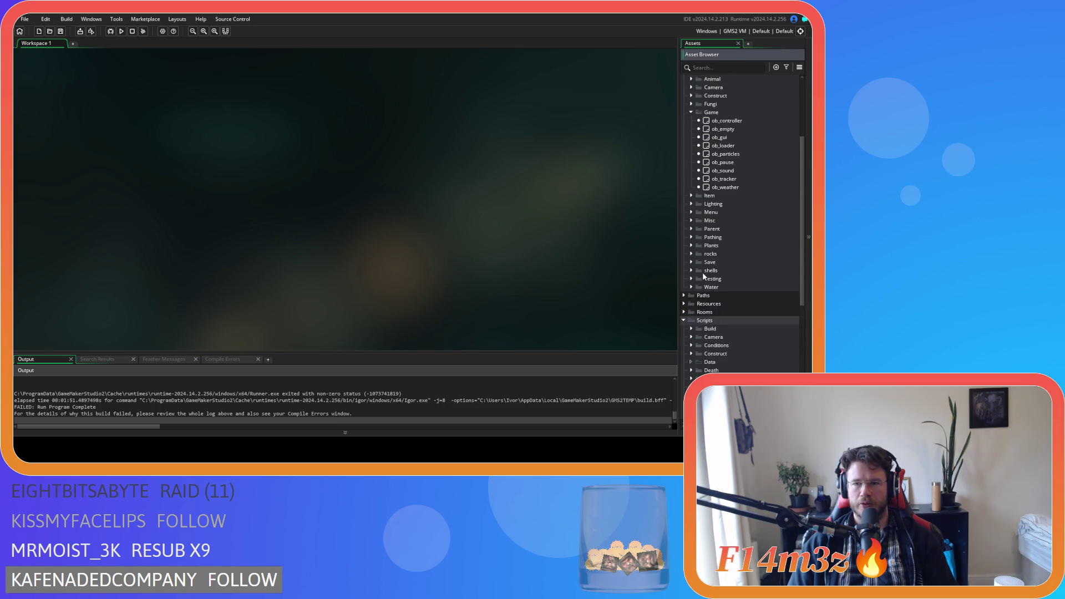
pyautogui.scroll(1, 704, 275)
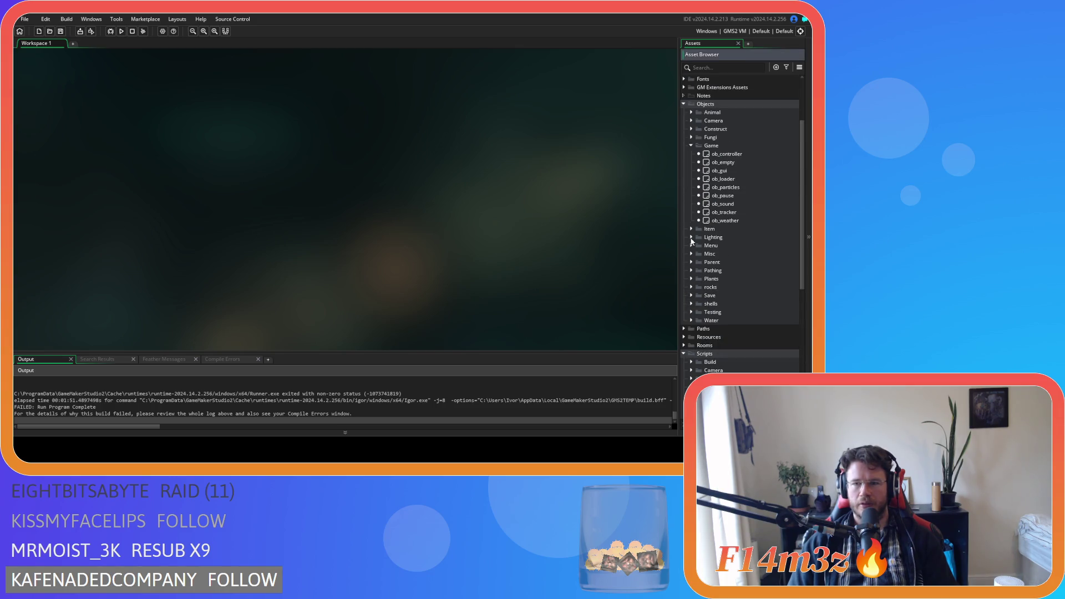
pyautogui.click(691, 295)
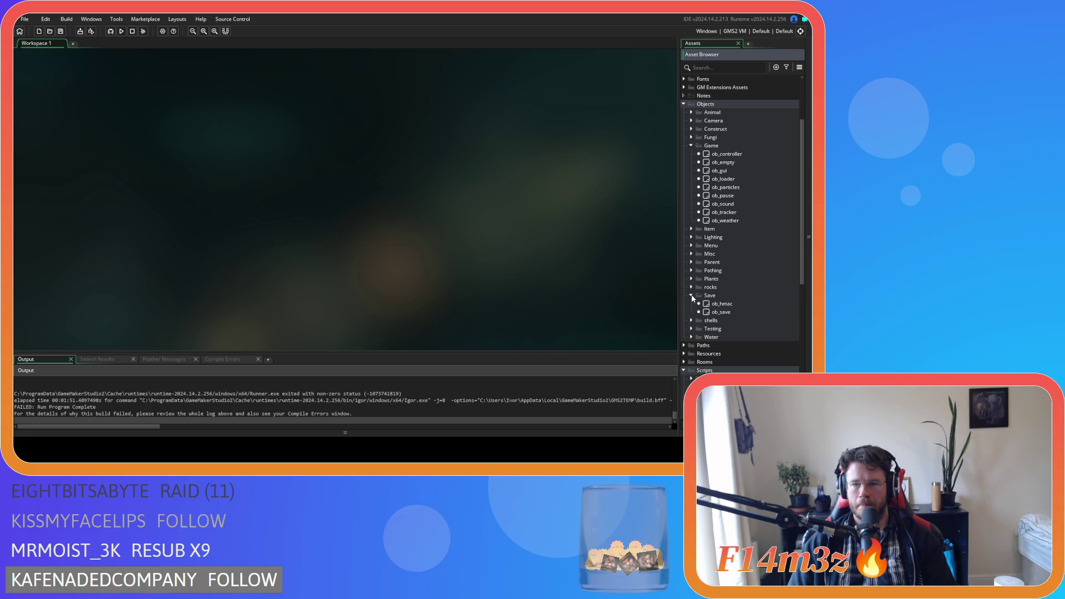
pyautogui.doubleClick(721, 312)
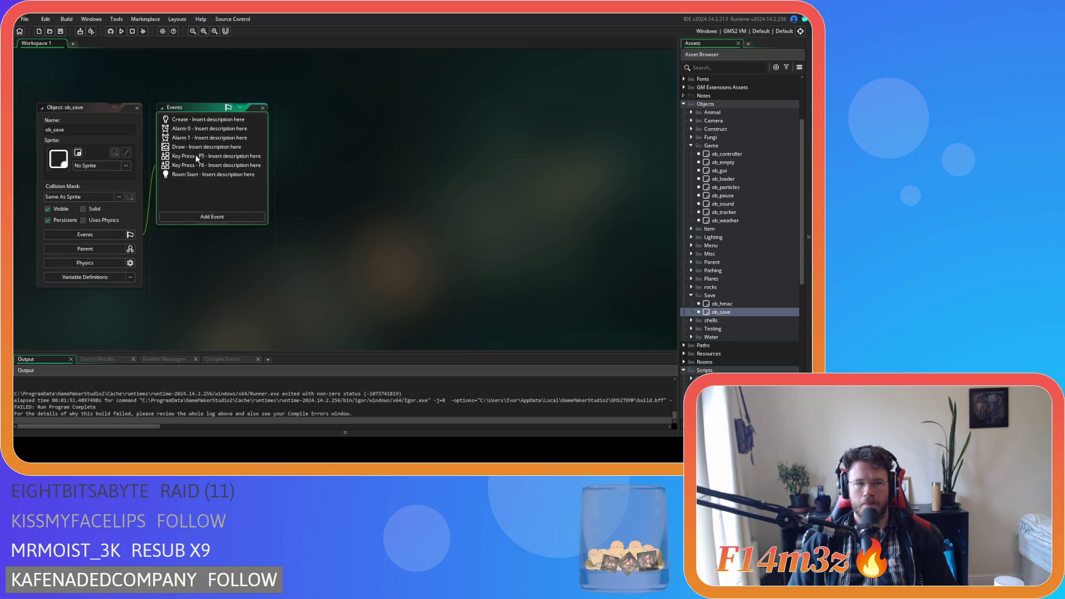
# Review ob_save's Key Press F6 and F5 event code, then open sc_saveTracker from its saveTracker call.
pyautogui.click(201, 158)
pyautogui.doubleClick(213, 166)
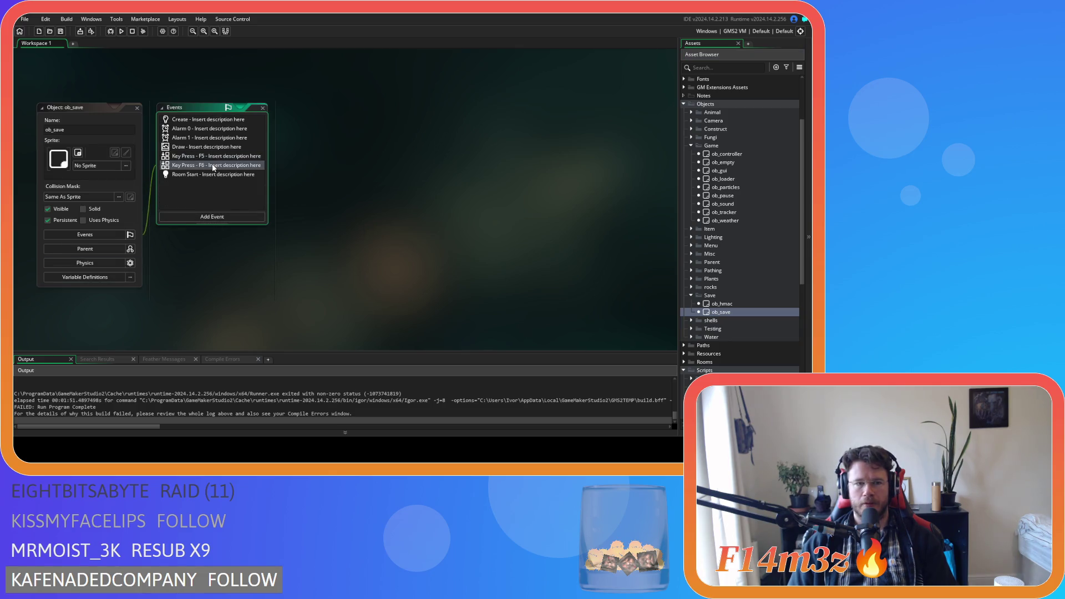
pyautogui.moveTo(647, 148)
pyautogui.mouseDown()
pyautogui.moveTo(663, 316)
pyautogui.moveTo(664, 216)
pyautogui.moveTo(661, 309)
pyautogui.mouseUp()
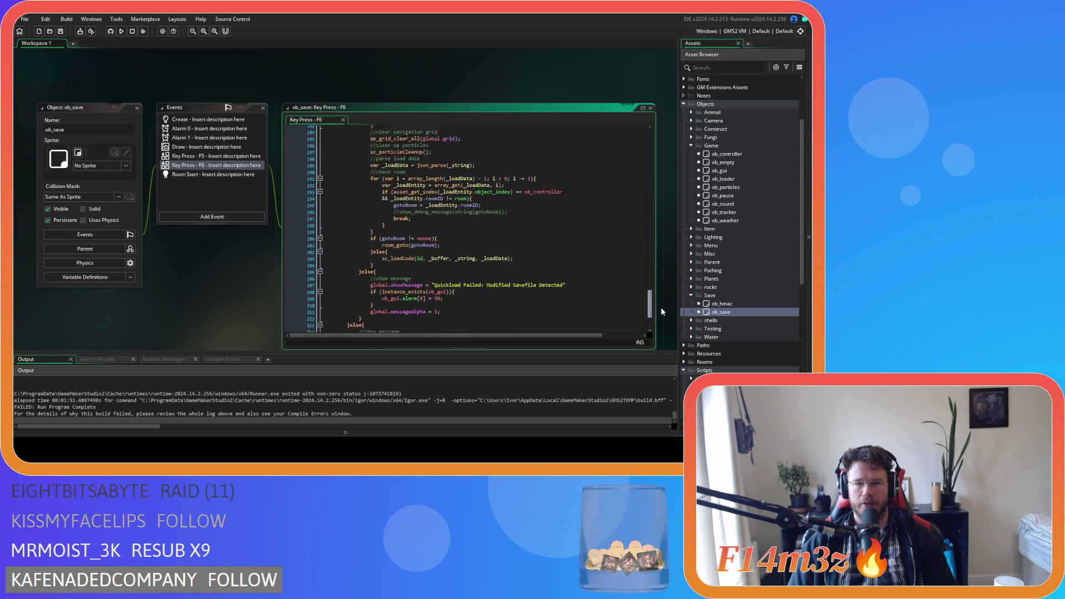
pyautogui.doubleClick(221, 158)
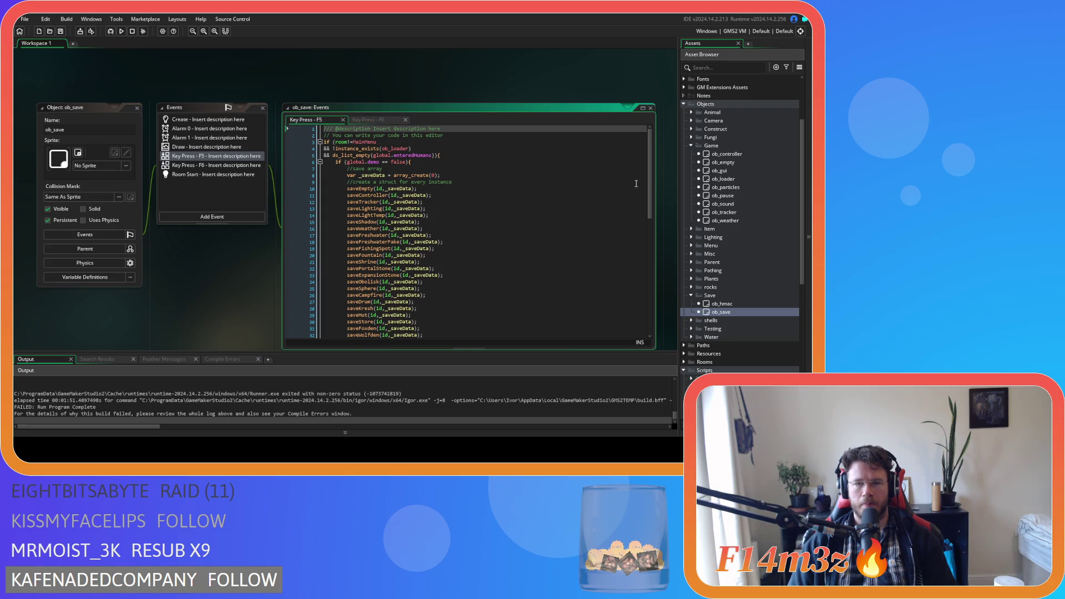
pyautogui.moveTo(651, 181)
pyautogui.mouseDown()
pyautogui.moveTo(659, 259)
pyautogui.moveTo(652, 197)
pyautogui.mouseUp()
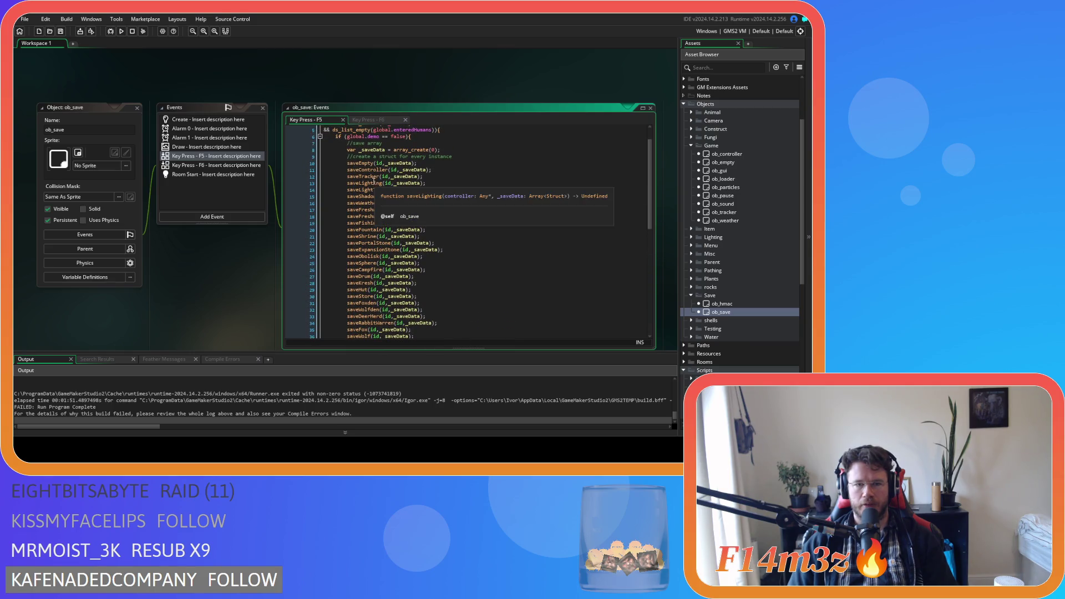
pyautogui.middleClick(371, 177)
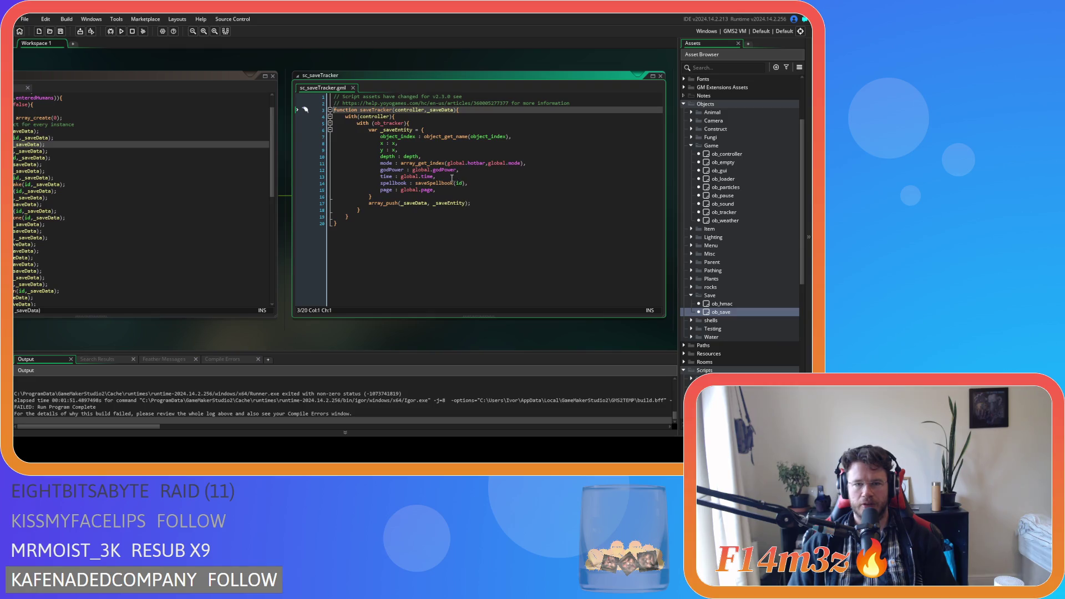
# Change 'spellbook' to 'hotbar' on line 14 of sc_saveTracker and save the script.
pyautogui.click(406, 183)
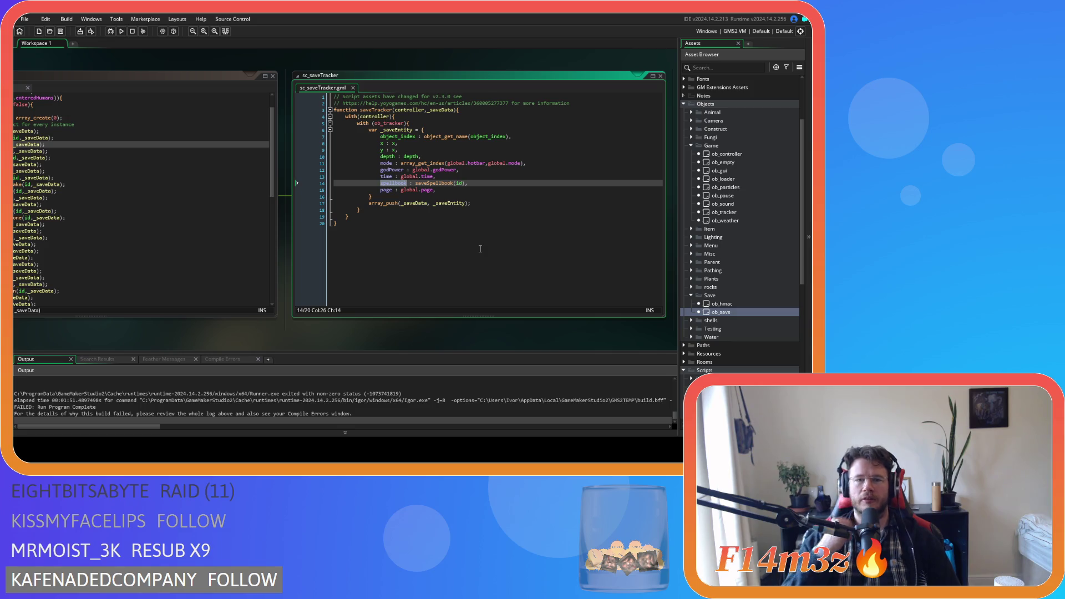
pyautogui.write('hotbar')
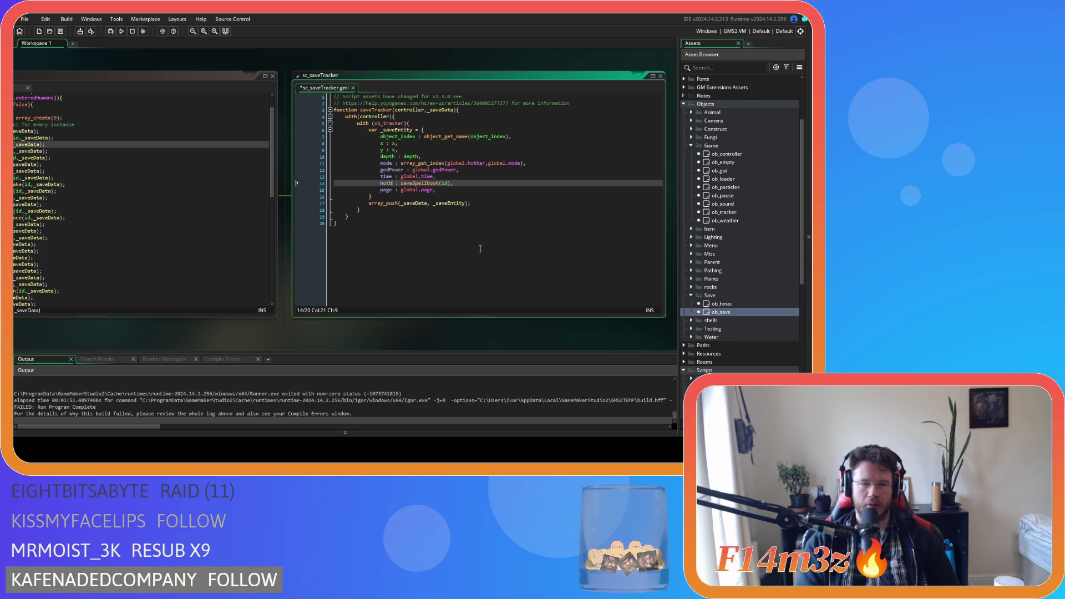
pyautogui.click(455, 170)
pyautogui.click(436, 184)
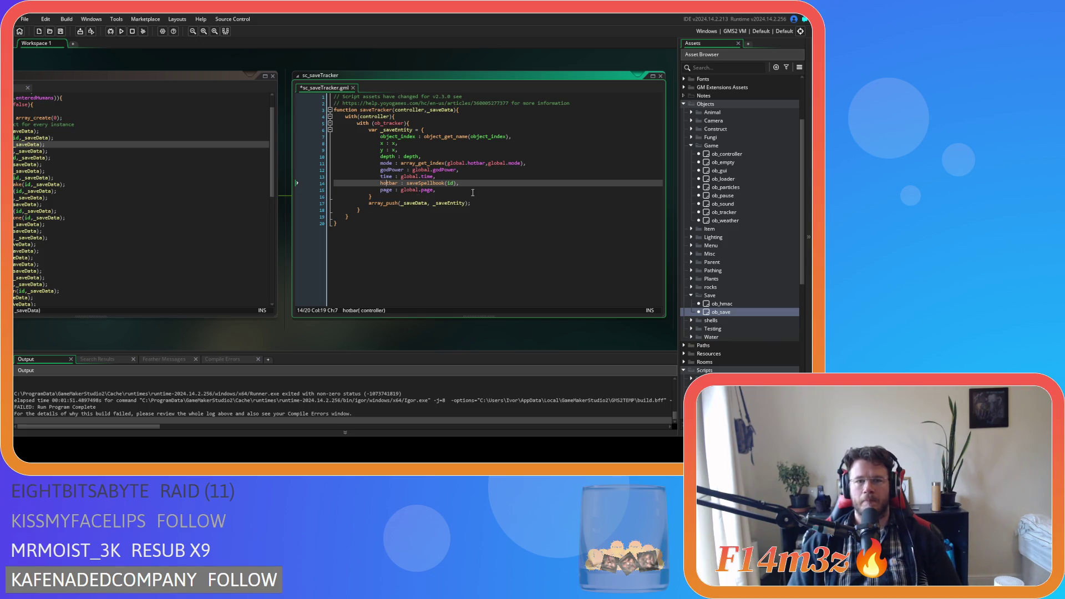
pyautogui.scroll(-10, 746, 308)
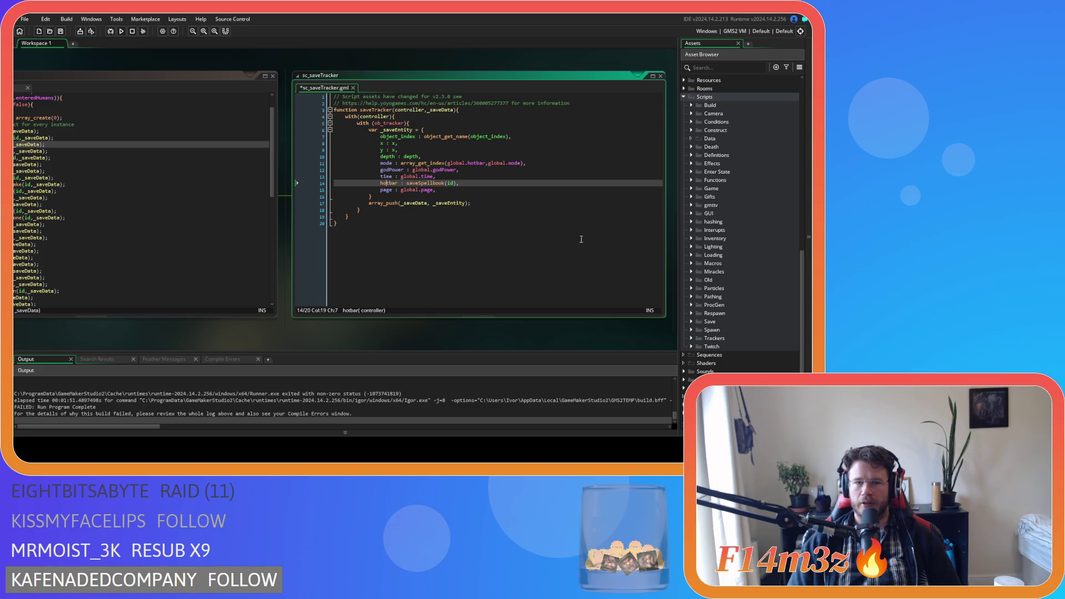
pyautogui.click(555, 186)
pyautogui.hotkey('ctrl', 's')
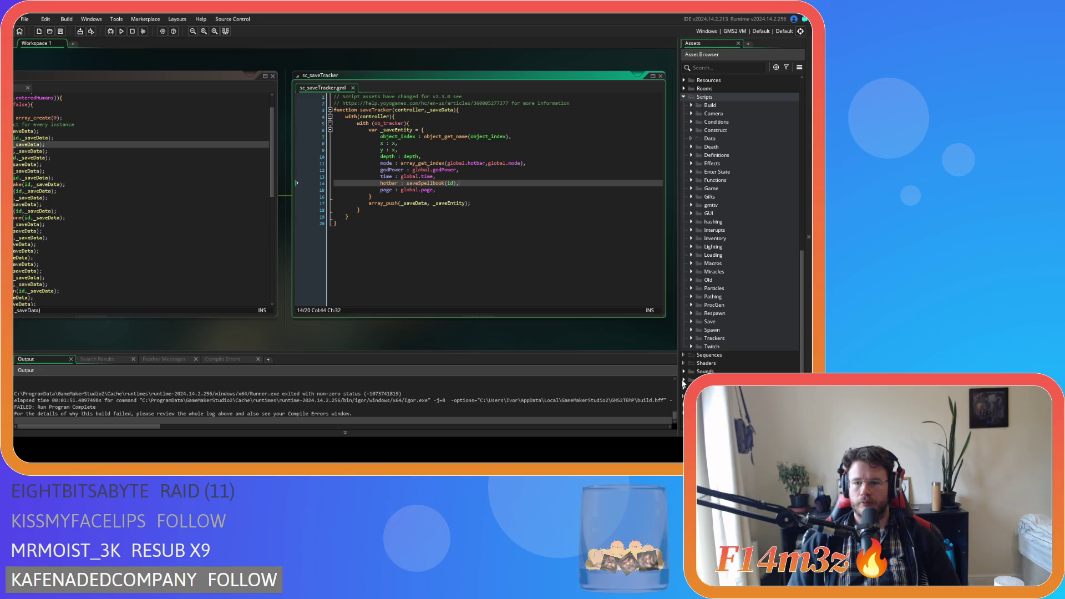
# Open the sc_hotbar script from Scripts > GUI > Hotbar.
pyautogui.scroll(5, 709, 308)
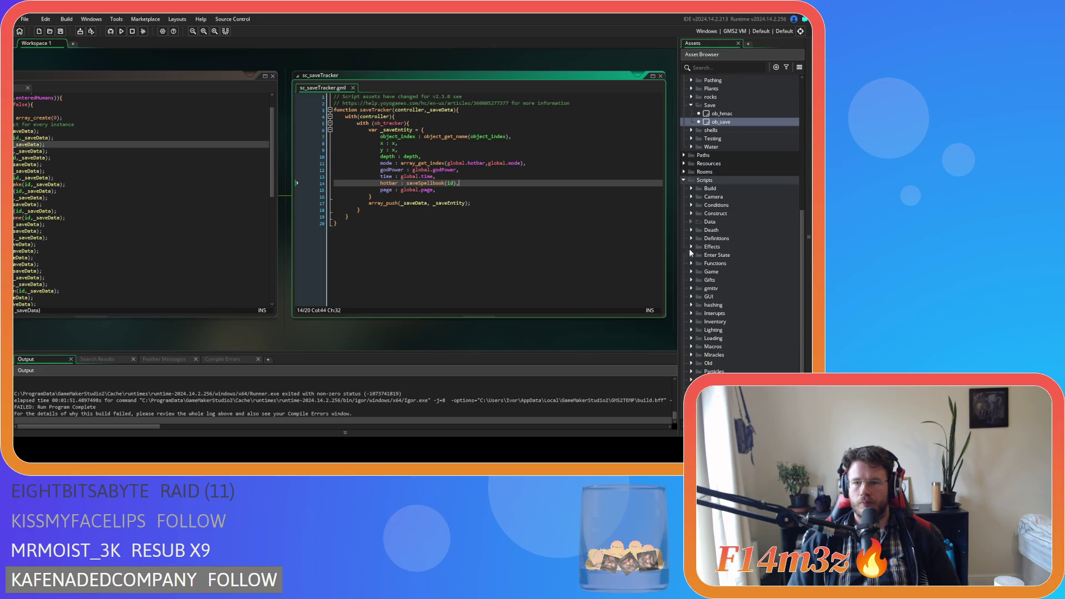
pyautogui.click(690, 296)
pyautogui.scroll(-3, 691, 296)
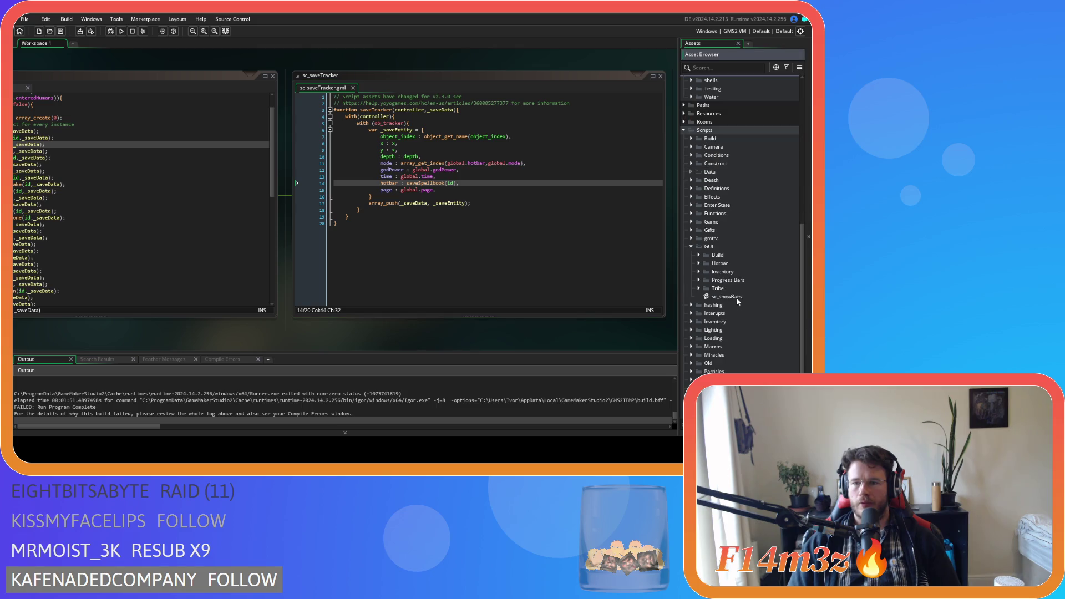
pyautogui.click(698, 263)
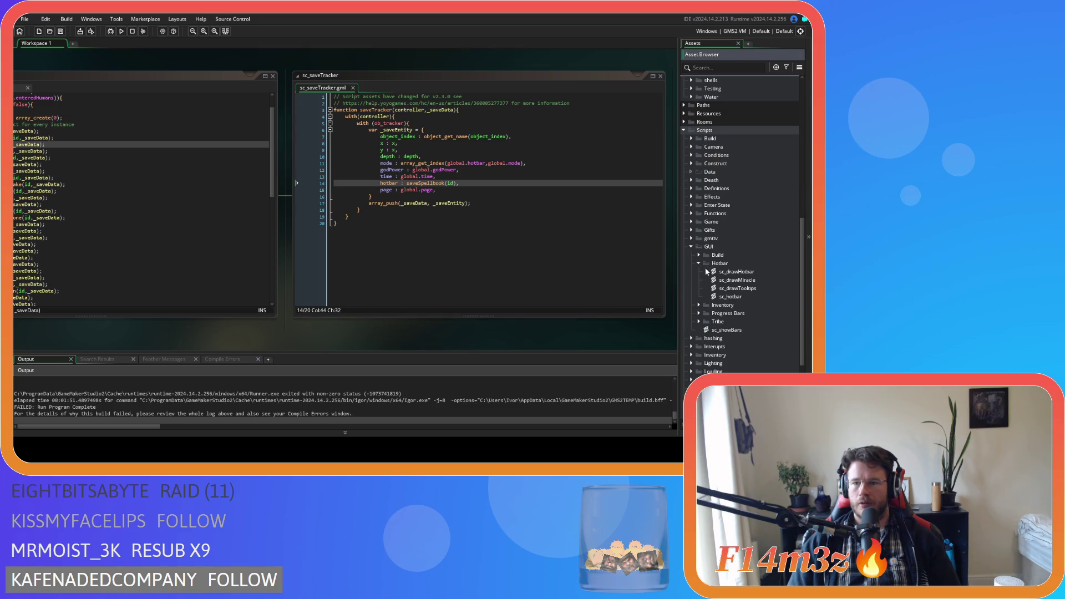
pyautogui.doubleClick(756, 295)
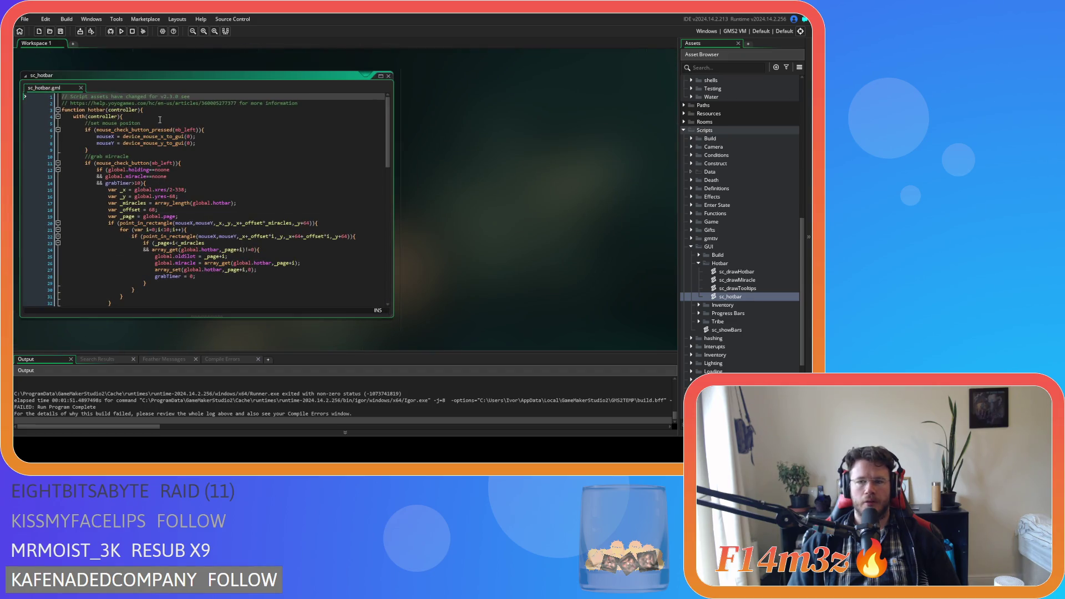
# Append 'input' to the end of the hotbar function name.
pyautogui.moveTo(162, 130)
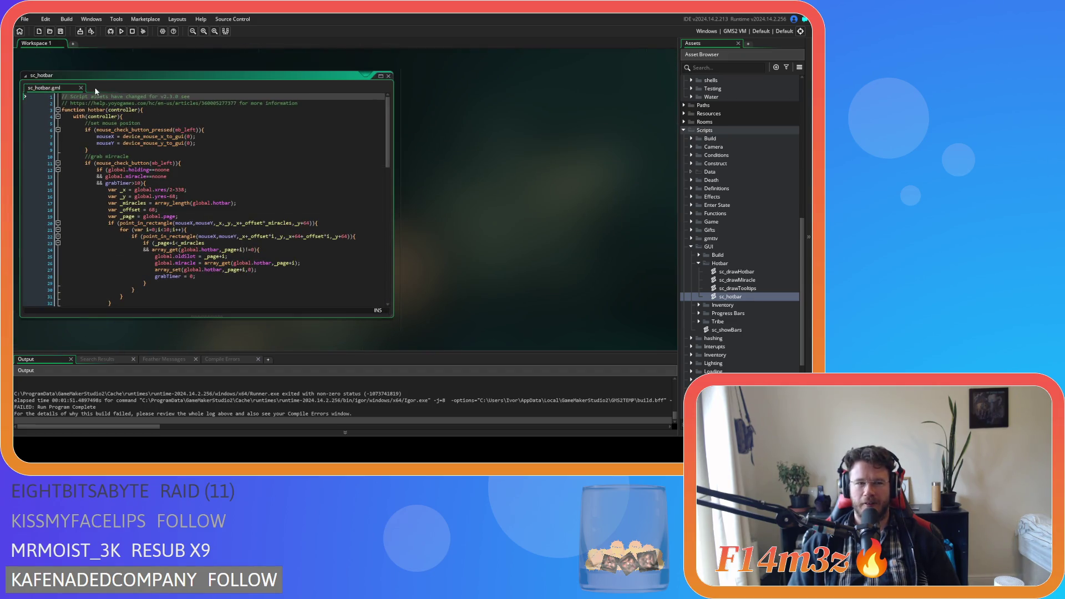
pyautogui.click(102, 110)
pyautogui.press('Right')
pyautogui.press('Left')
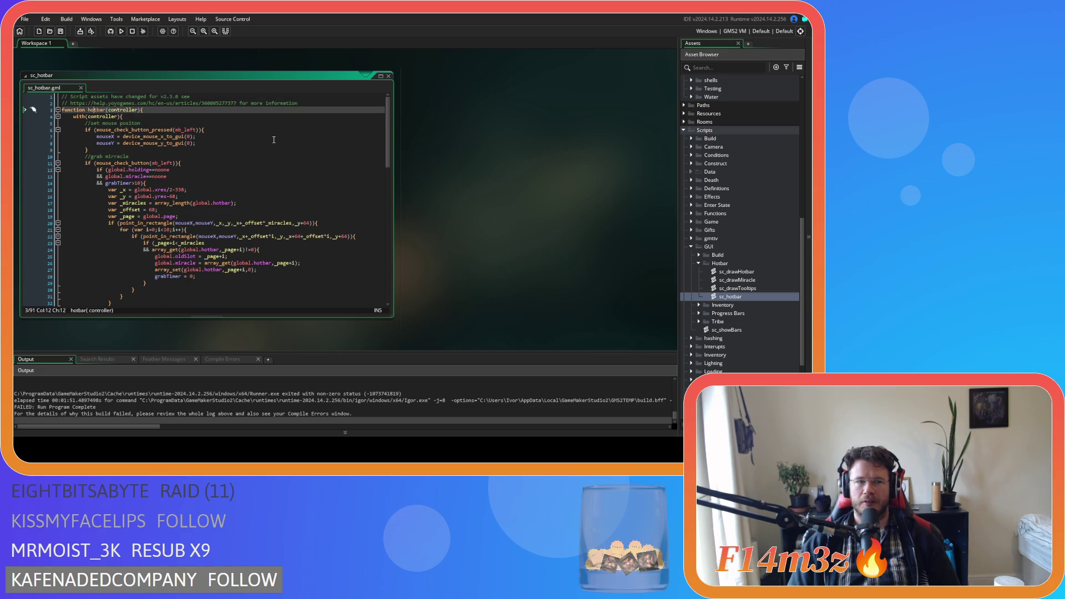
pyautogui.write('input')
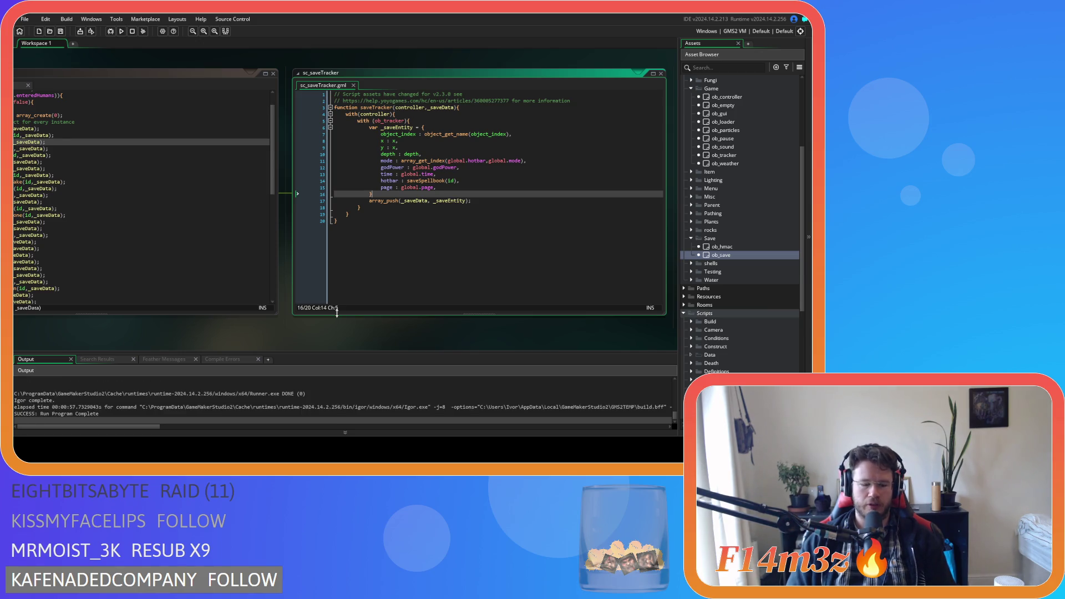
# Build and run the game with F5, then jump to the saveSpellbook definition from line 14.
pyautogui.press('F5')
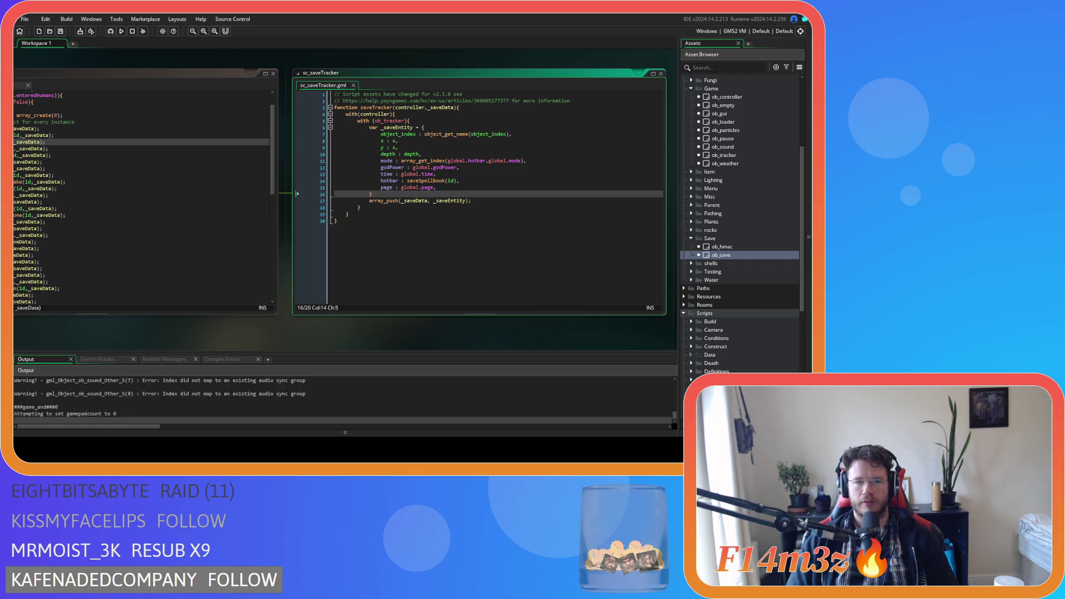
pyautogui.middleClick(419, 181)
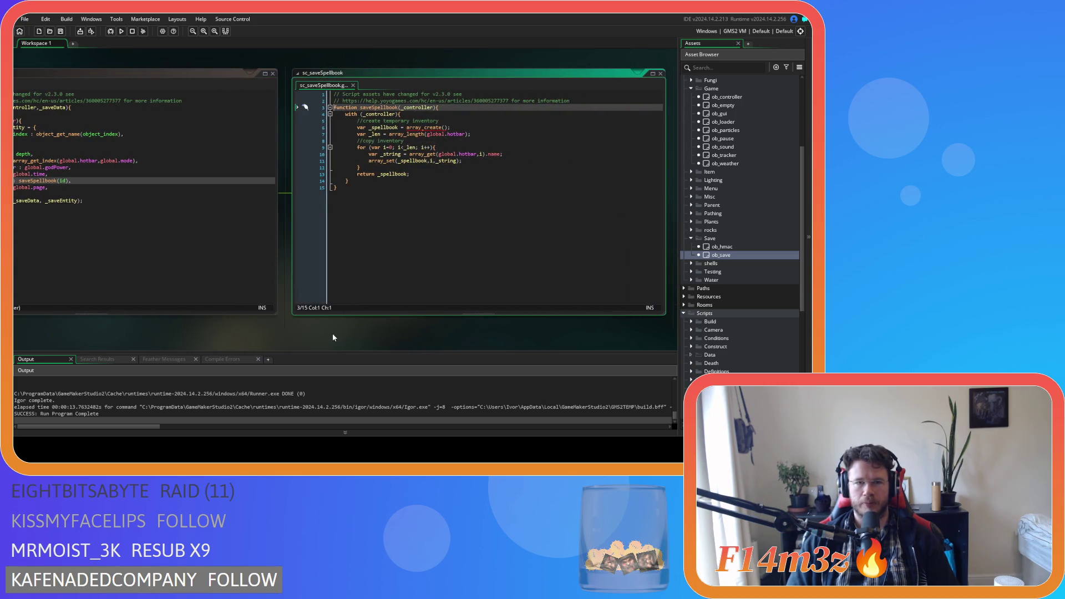
# Rename the saveSpellbook function to saveHotbar on line 3 and save the script.
pyautogui.click(381, 107)
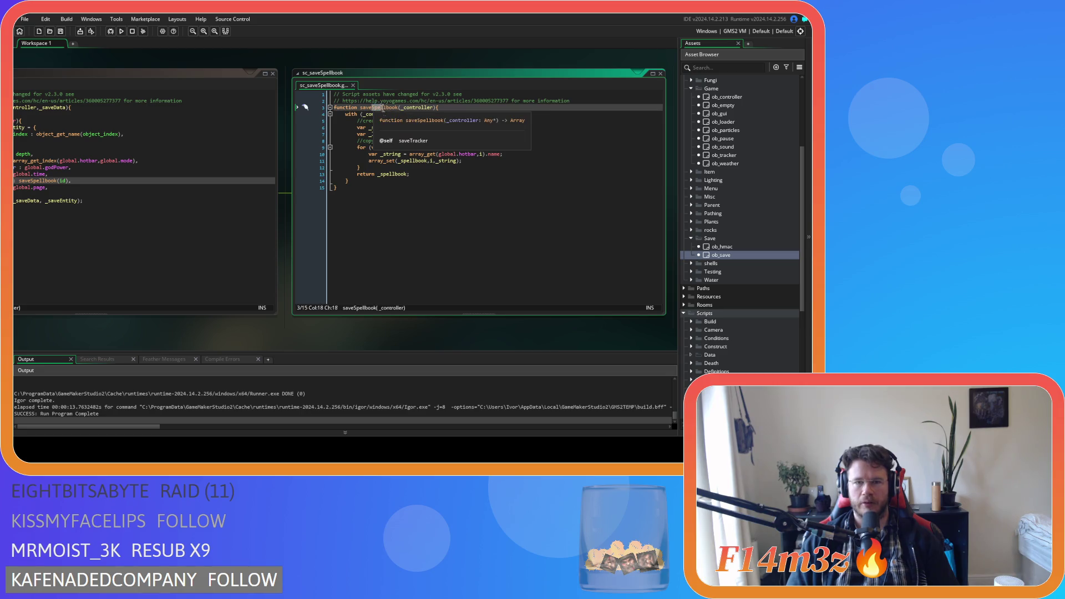
pyautogui.moveTo(390, 114); pyautogui.dragTo(398, 114)
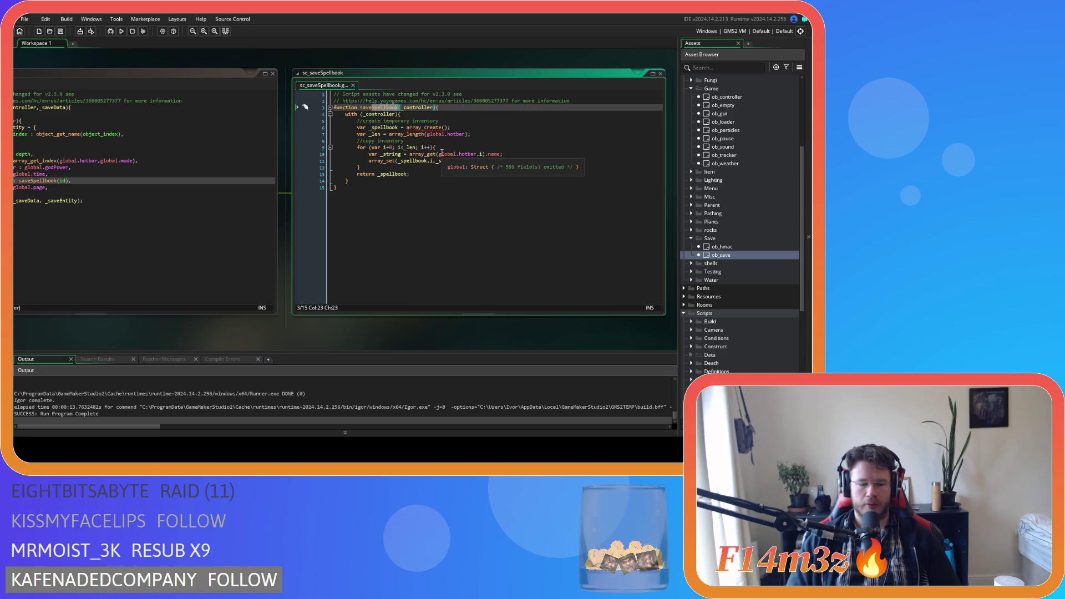
pyautogui.write('Hotbar')
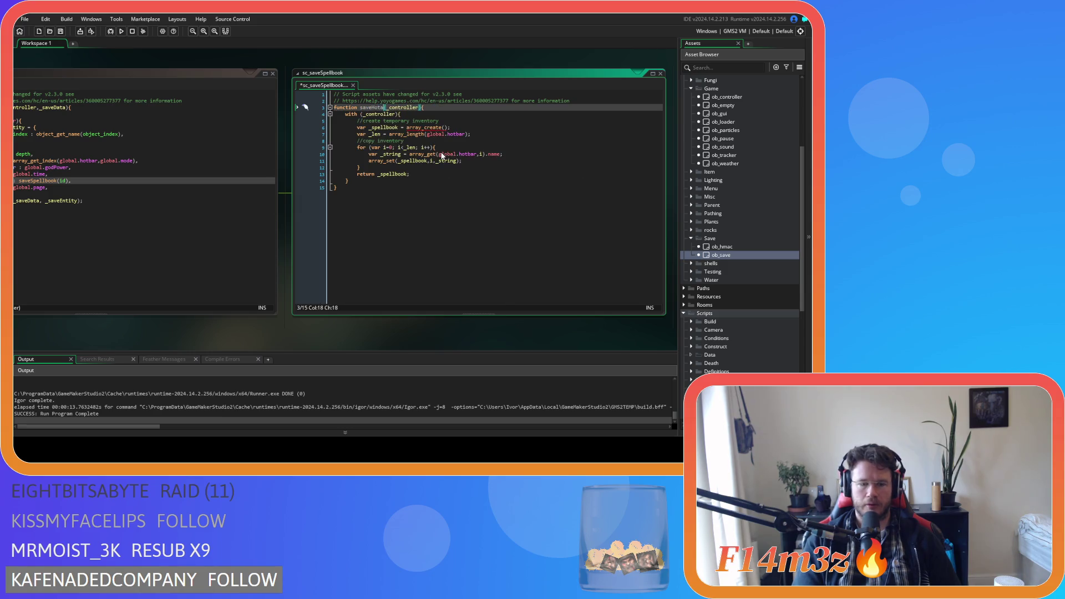
pyautogui.hotkey('ctrl', 's')
# Replace the saveSpellbook call on sc_saveTracker's line 14 with a copied saveHotbar.
pyautogui.moveTo(233, 345); pyautogui.dragTo(324, 339)
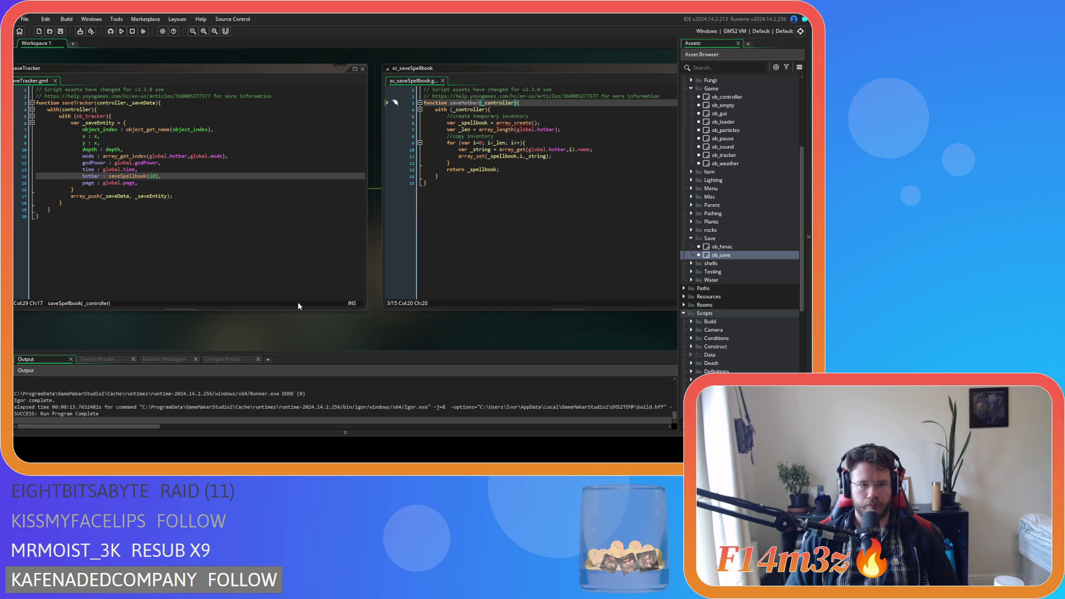
pyautogui.click(189, 182)
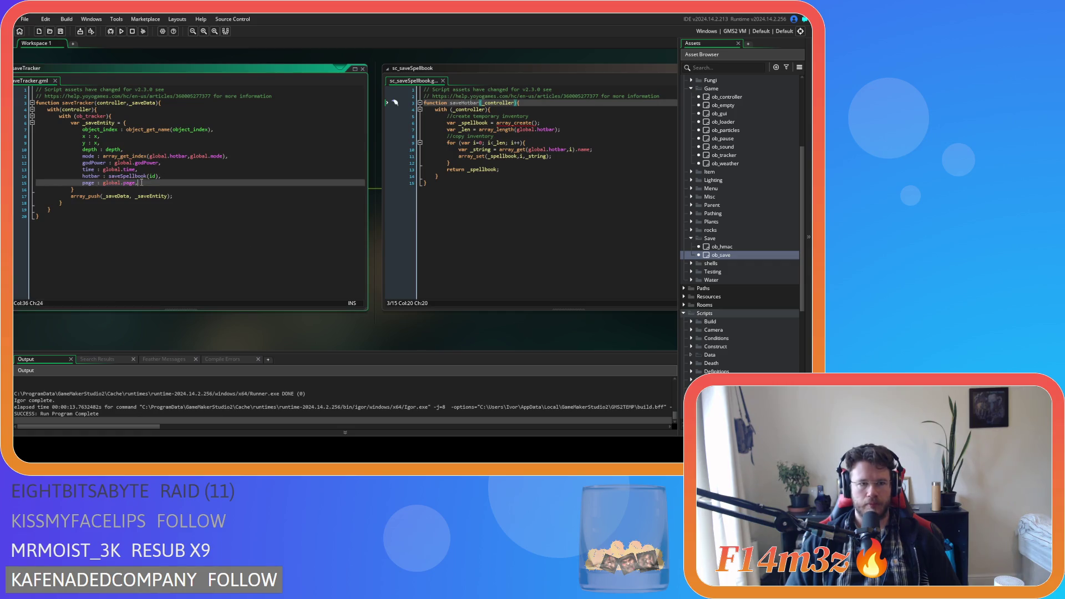
pyautogui.click(467, 102)
pyautogui.doubleClick(467, 102)
pyautogui.hotkey('ctrl', 'c')
pyautogui.doubleClick(112, 176)
pyautogui.hotkey('ctrl', 'v')
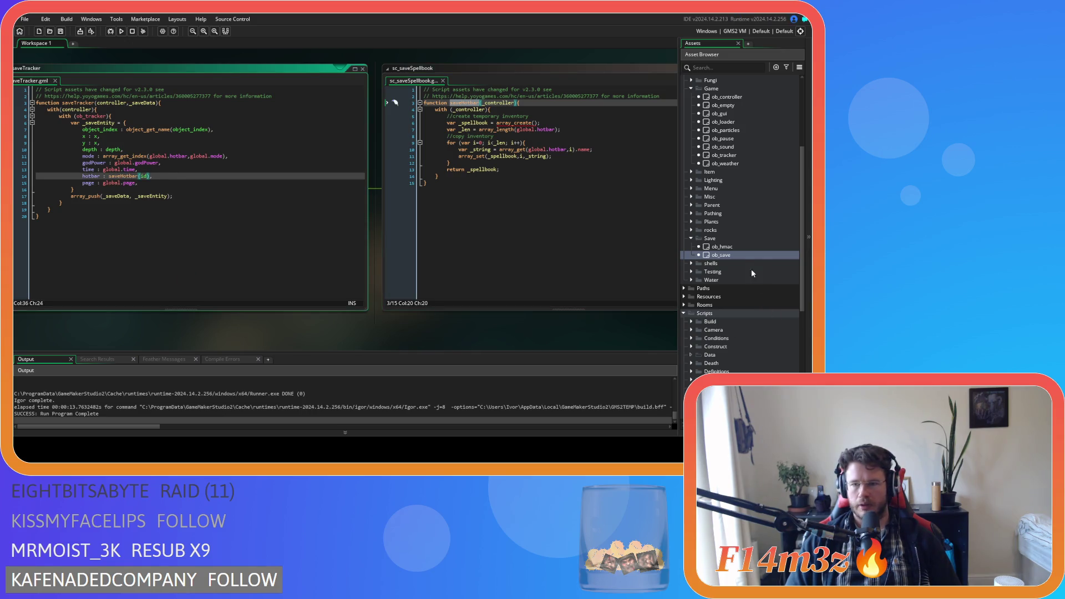
pyautogui.scroll(-8, 746, 250)
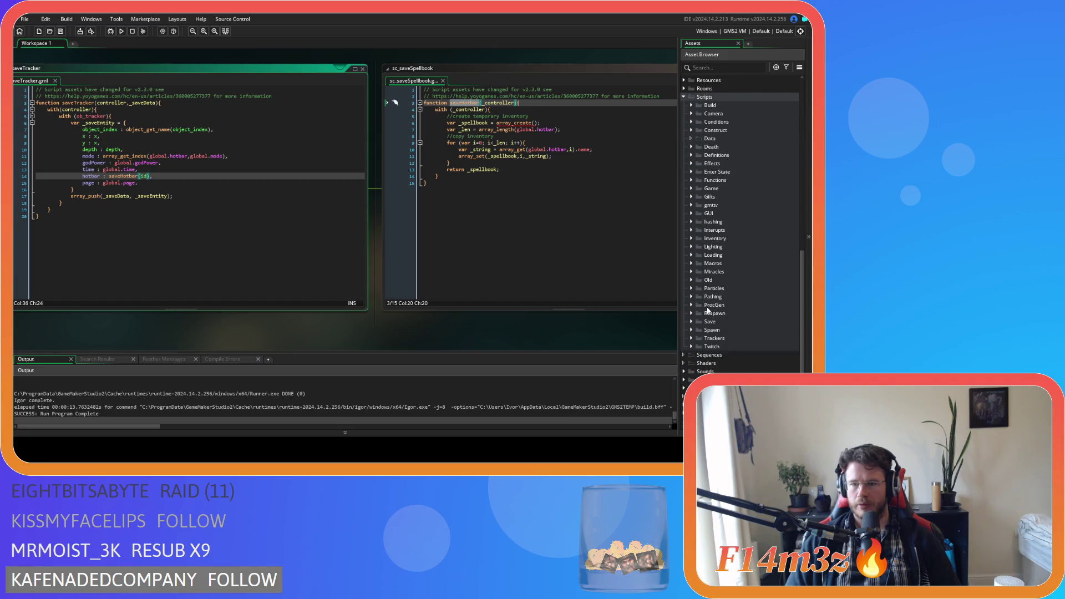
# Open sc_loadSpellbook from the Loading folder and rename its function to loadHotbar.
pyautogui.click(699, 255)
pyautogui.scroll(-5, 726, 299)
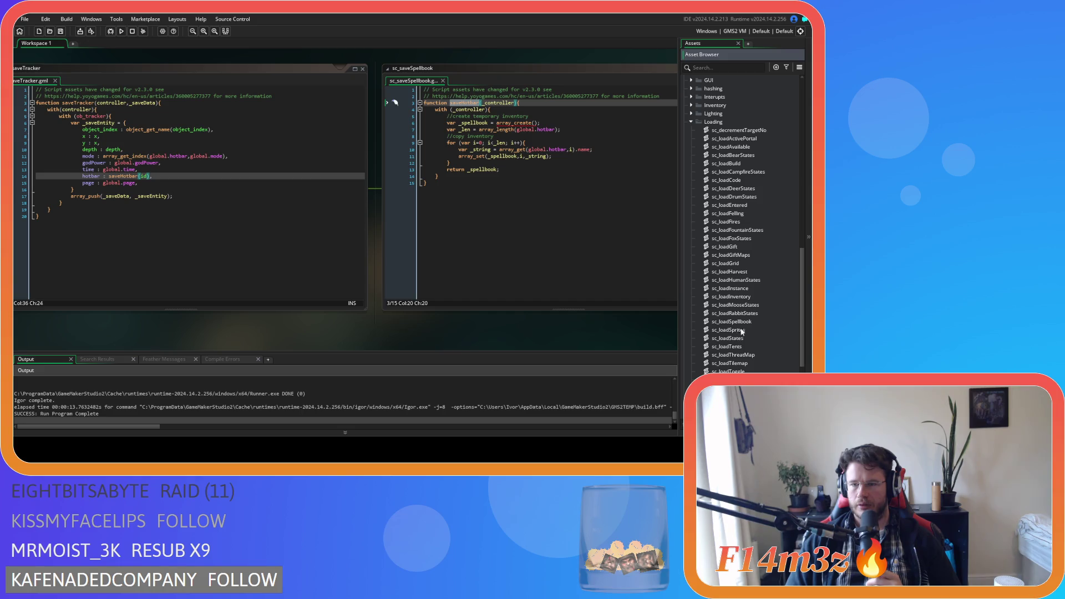
pyautogui.doubleClick(733, 322)
pyautogui.moveTo(99, 110); pyautogui.dragTo(127, 113)
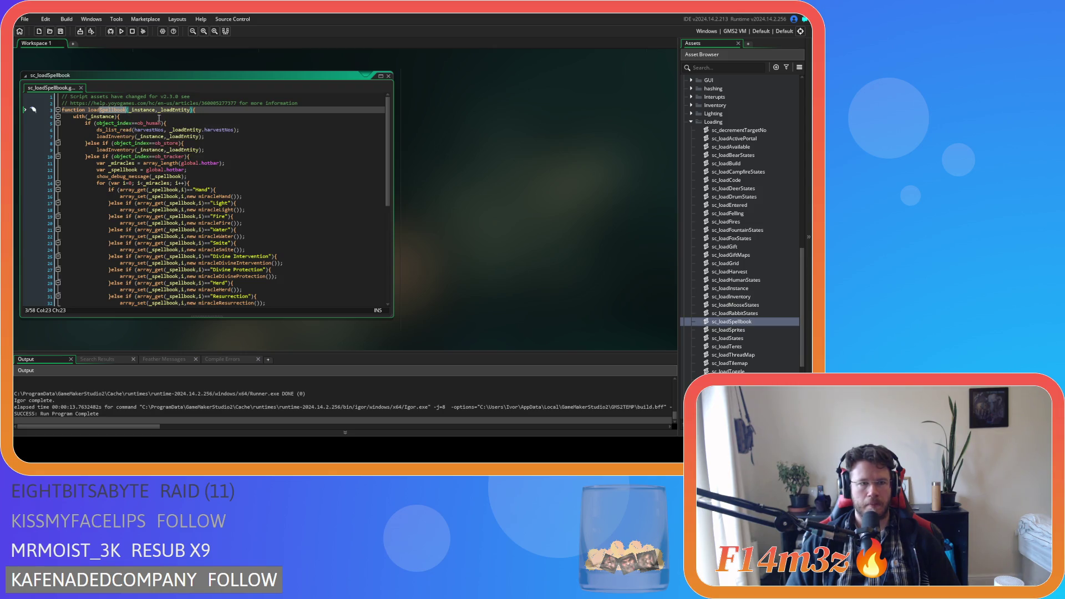
pyautogui.write('Hotbar')
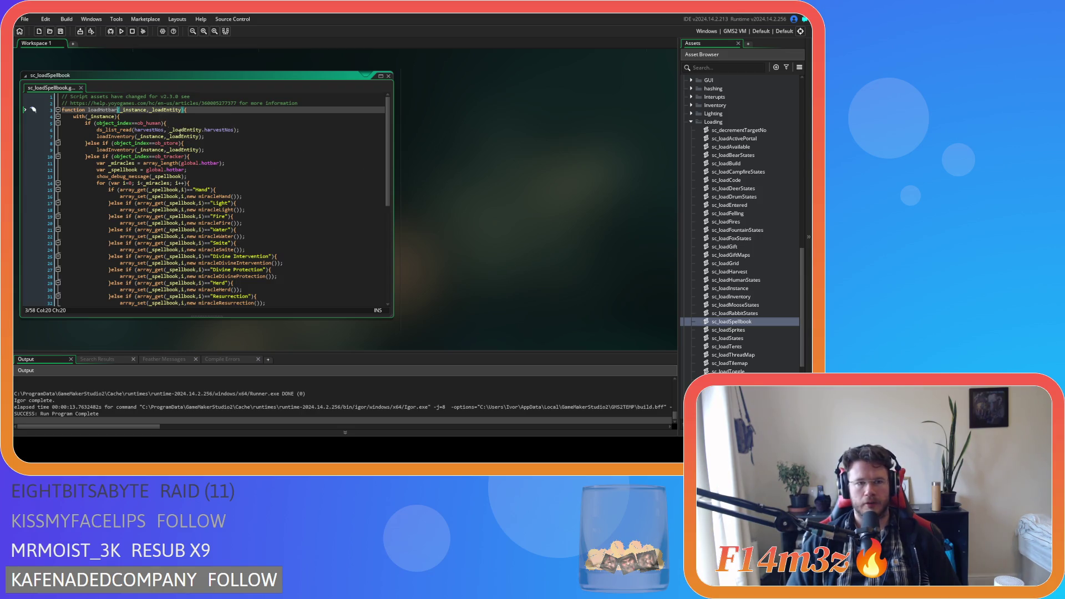
pyautogui.moveTo(458, 199); pyautogui.dragTo(515, 211)
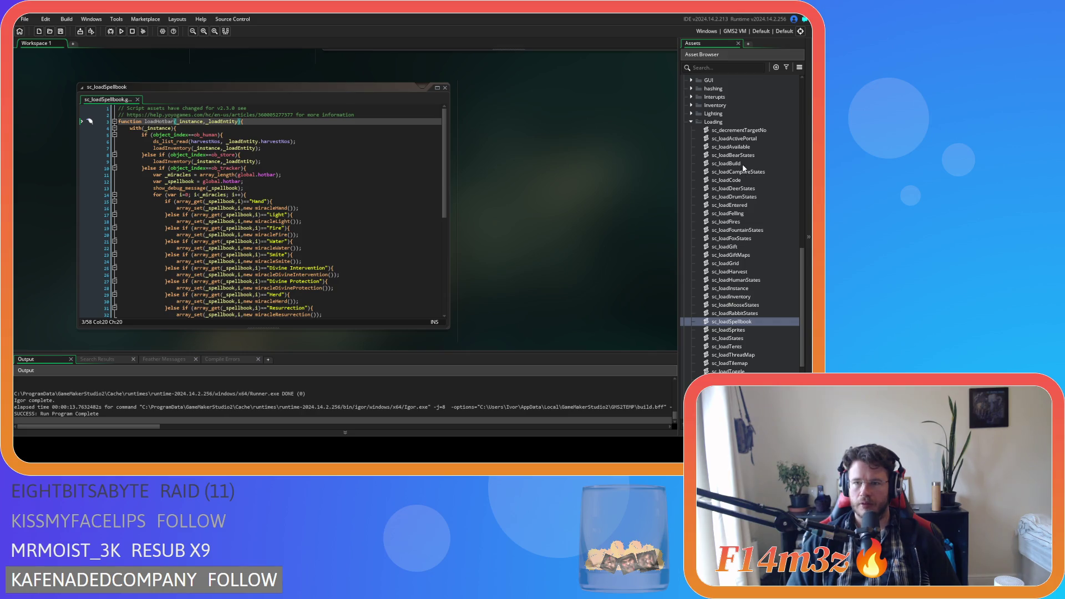
# Change sc_loadCode's line 232 call from loadSpellbook to loadHotbar and save the script.
pyautogui.doubleClick(743, 181)
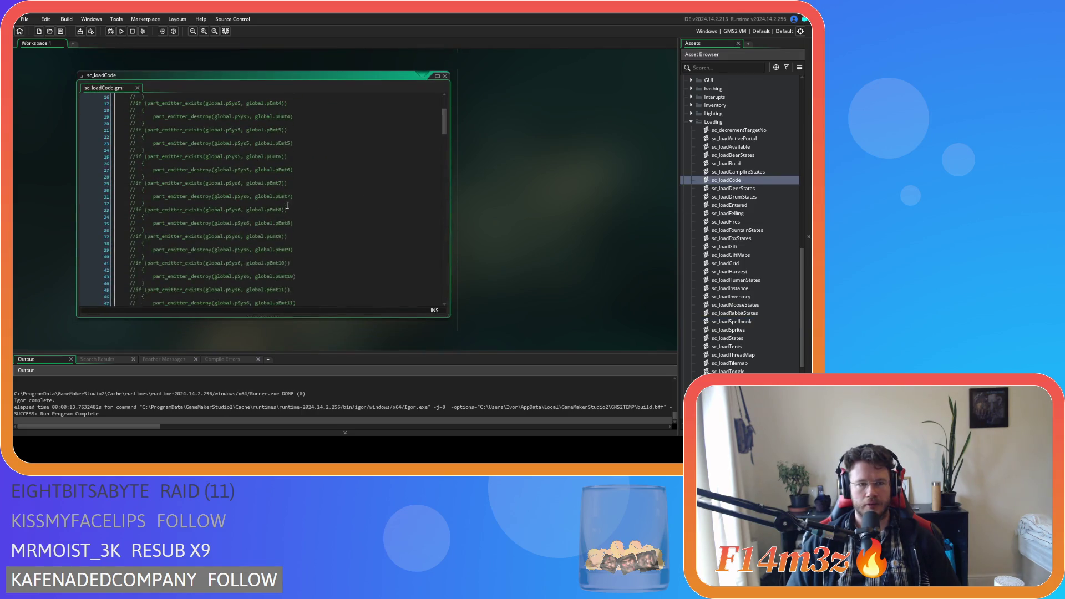
pyautogui.scroll(-20, 287, 205)
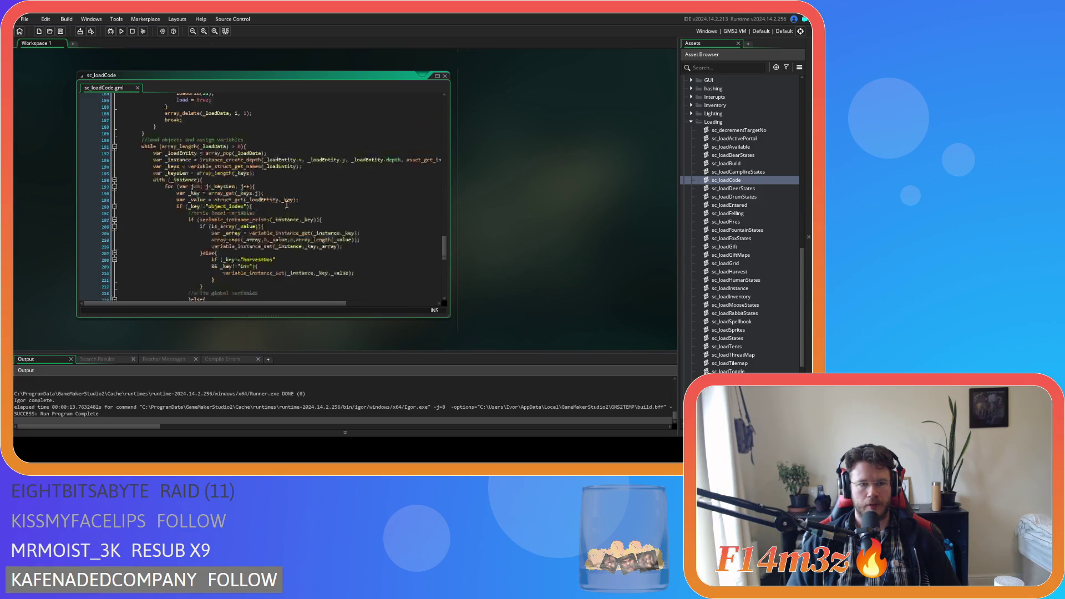
pyautogui.scroll(-4, 286, 204)
pyautogui.scroll(2, 260, 204)
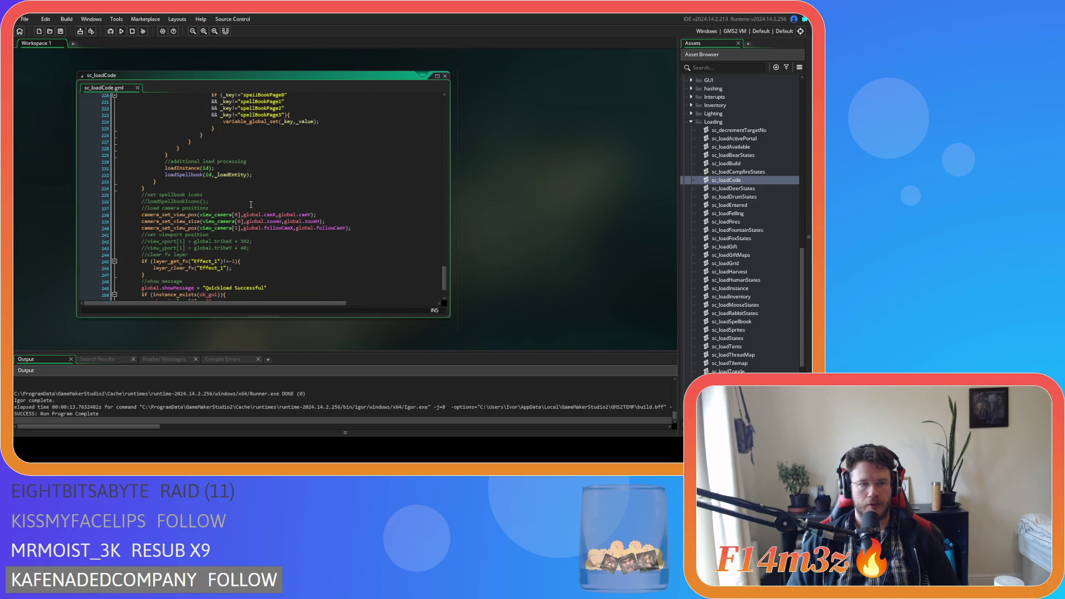
pyautogui.click(183, 174)
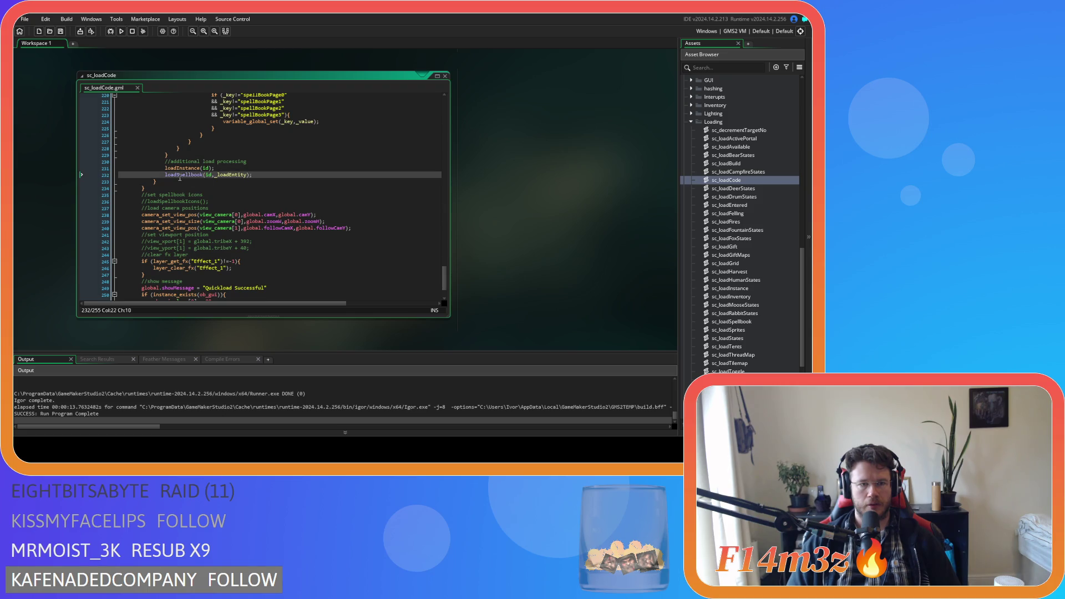
pyautogui.doubleClick(179, 175)
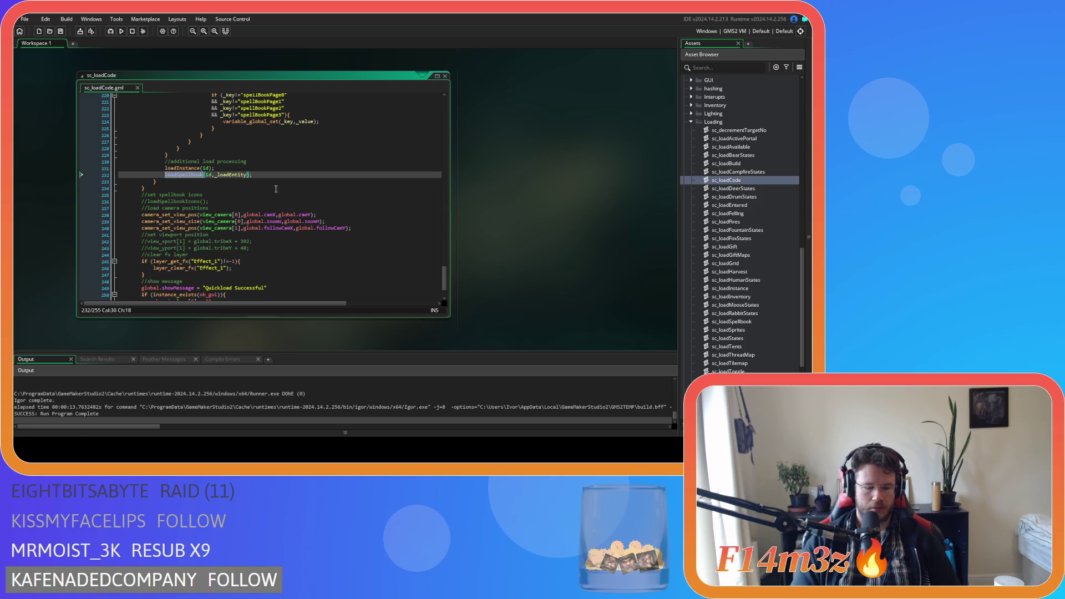
pyautogui.write('loadHot')
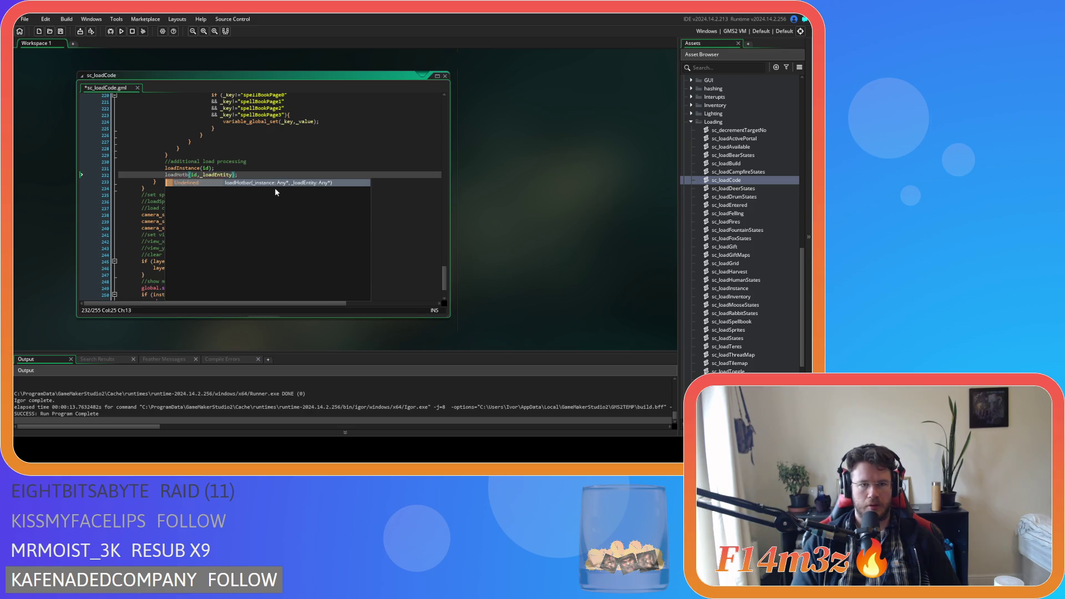
pyautogui.press('Return')
pyautogui.press('BackSpace')
pyautogui.hotkey('ctrl', 's')
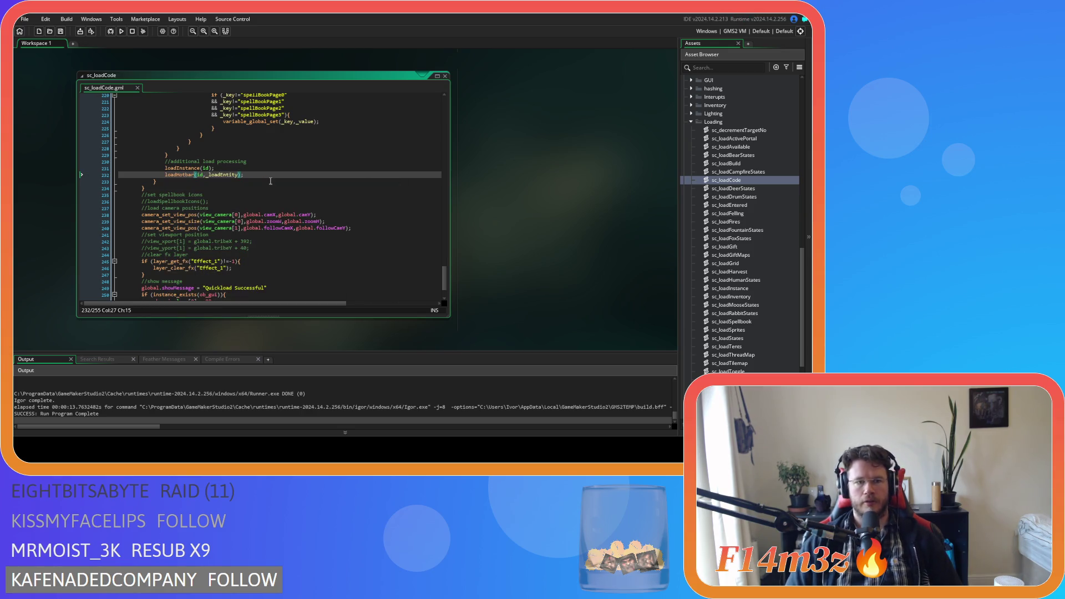
# Close all open script editors and collapse the Loading and Scripts groups.
pyautogui.rightClick(481, 163)
pyautogui.moveTo(497, 178)
pyautogui.click(534, 217)
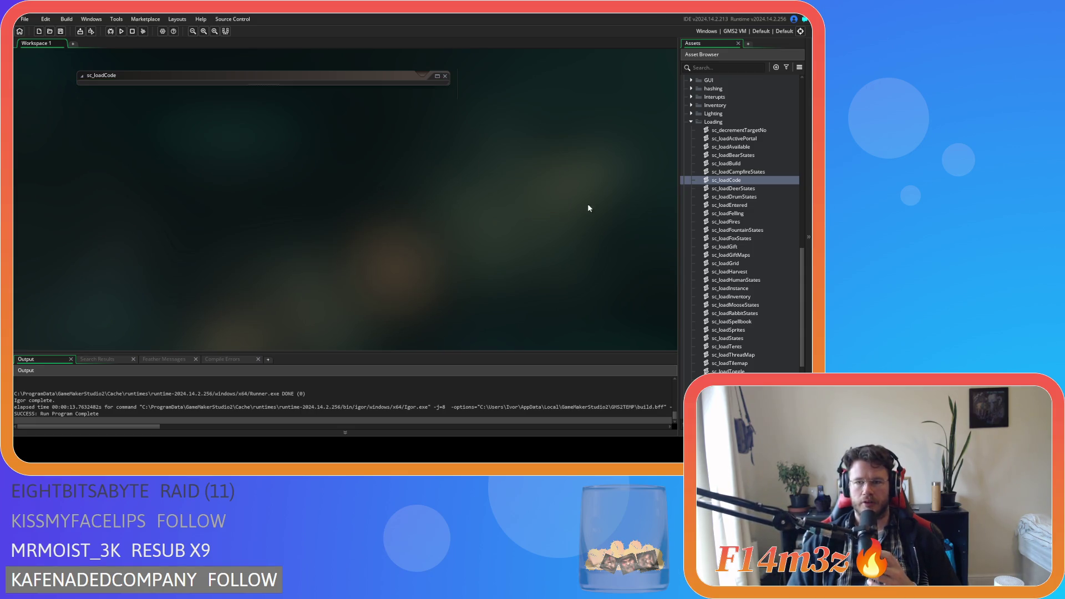
pyautogui.click(691, 122)
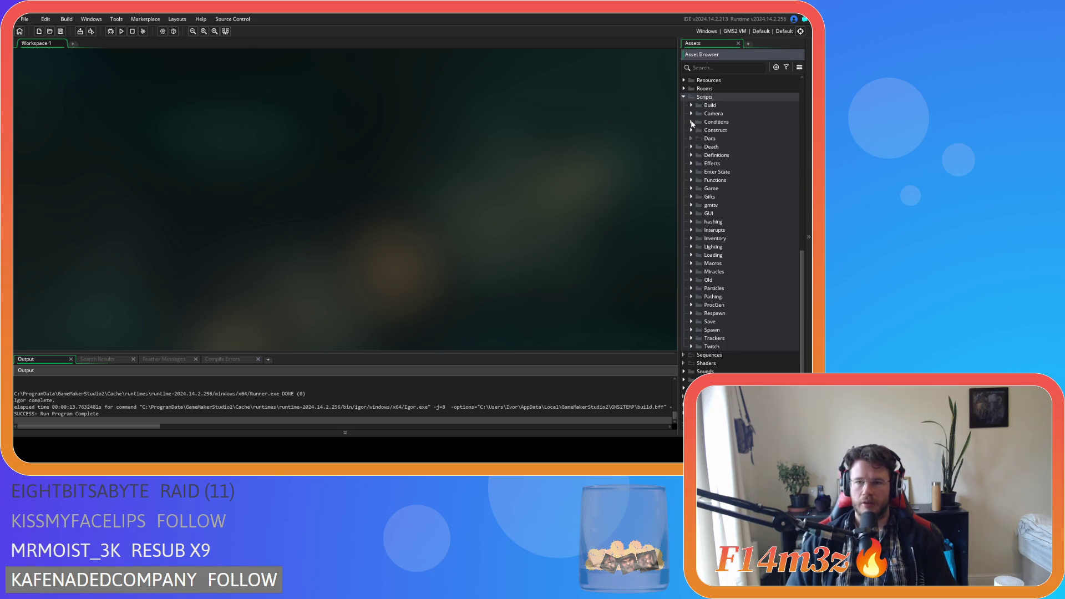
pyautogui.click(683, 97)
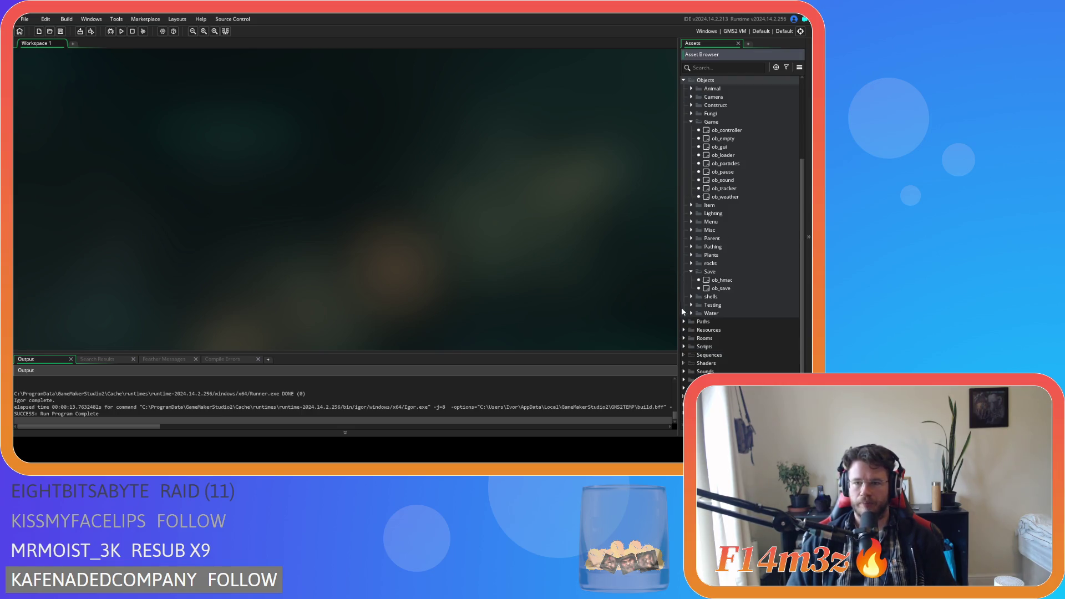
# Collapse the Save and Game object groups, briefly checking ob_loader in Game objects.
pyautogui.click(687, 271)
pyautogui.click(691, 140)
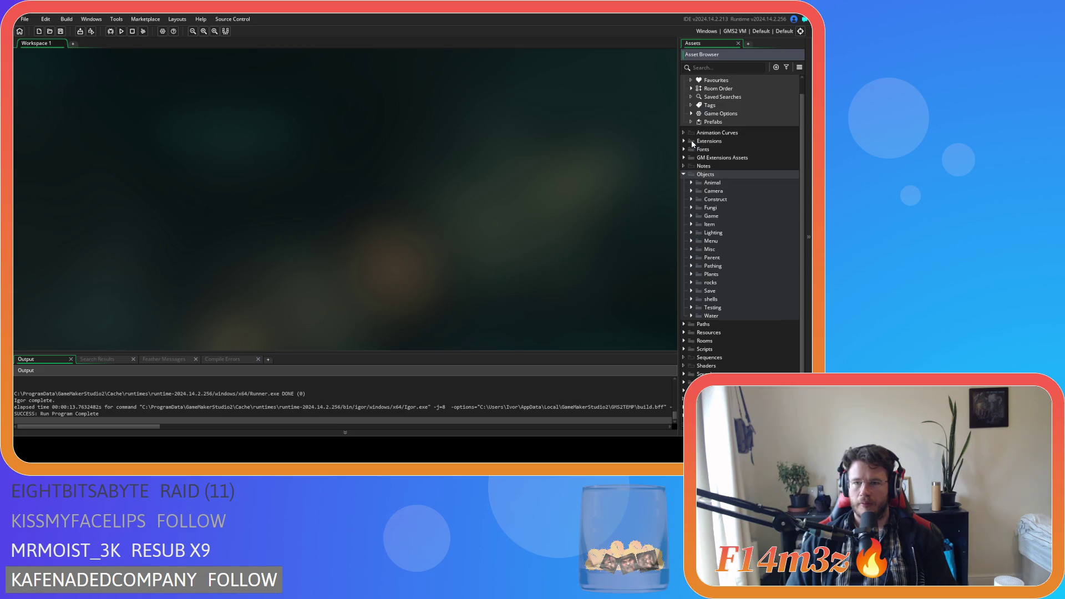
pyautogui.click(684, 177)
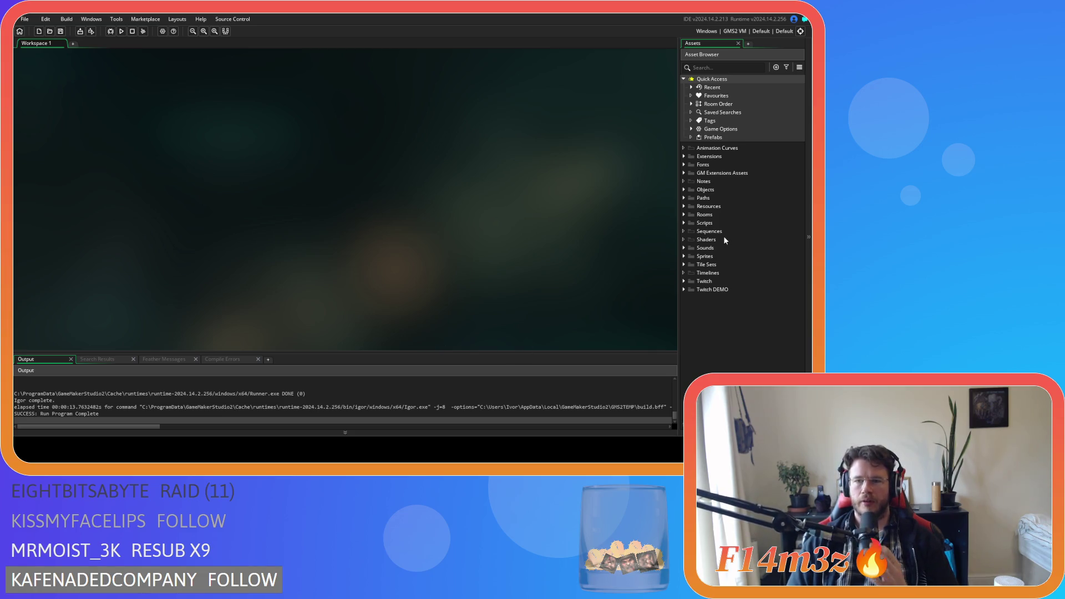
pyautogui.click(684, 189)
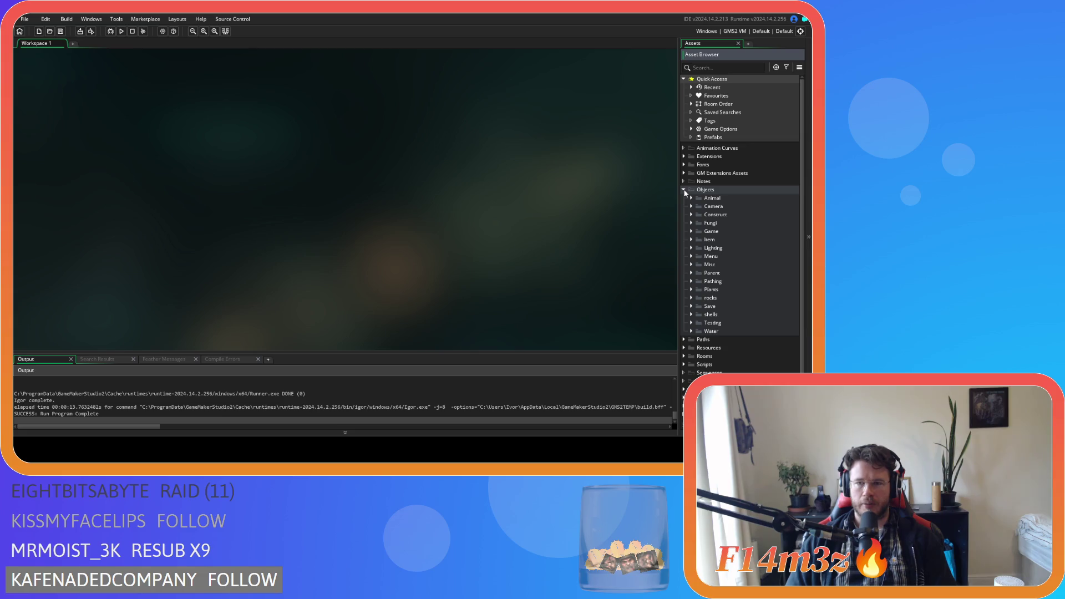
pyautogui.click(691, 231)
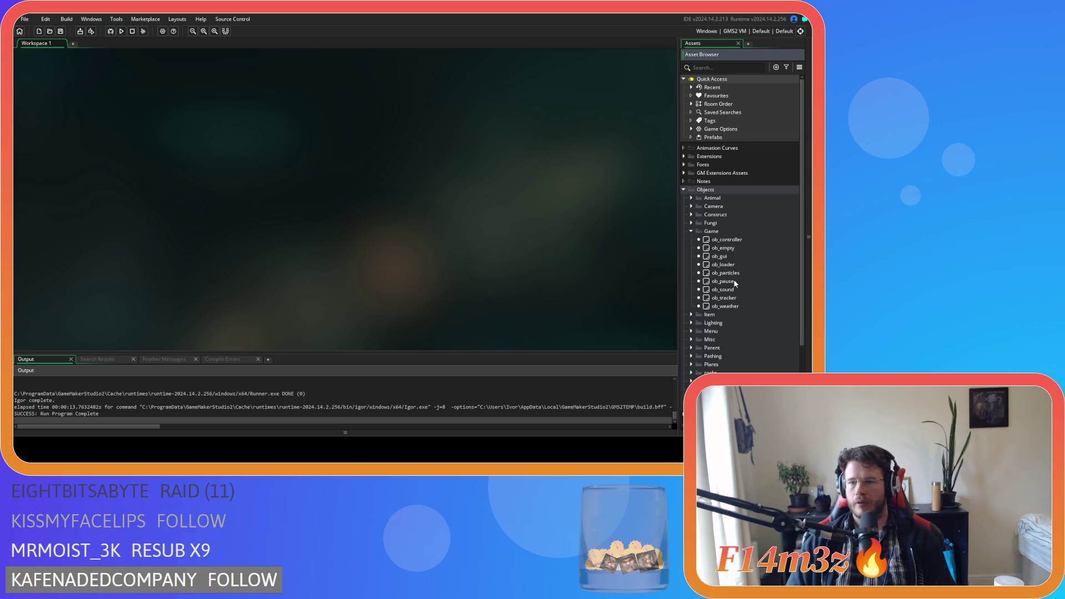
pyautogui.click(737, 264)
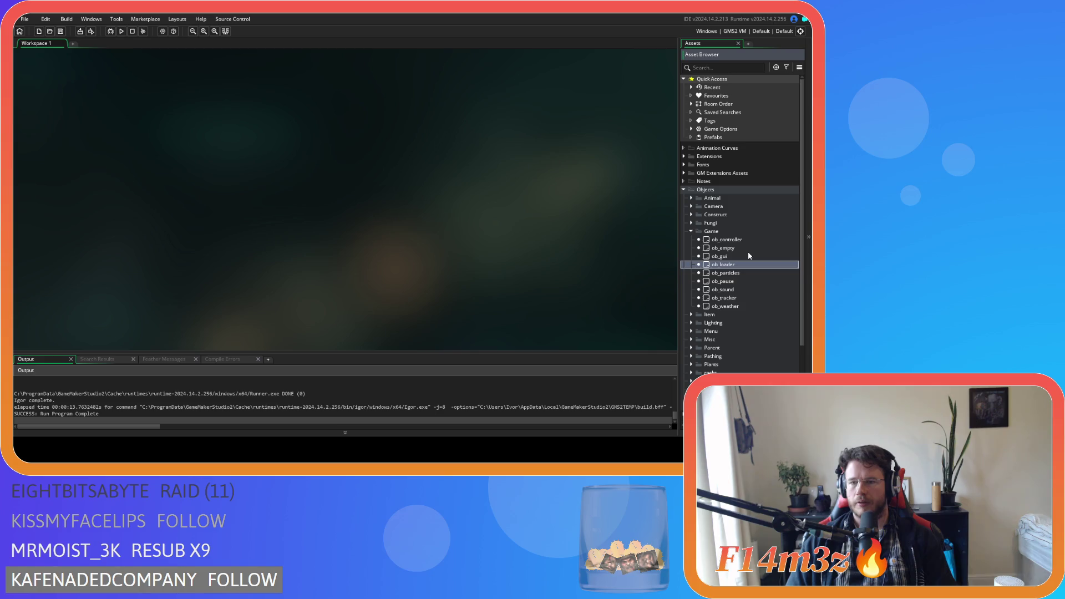
pyautogui.click(691, 231)
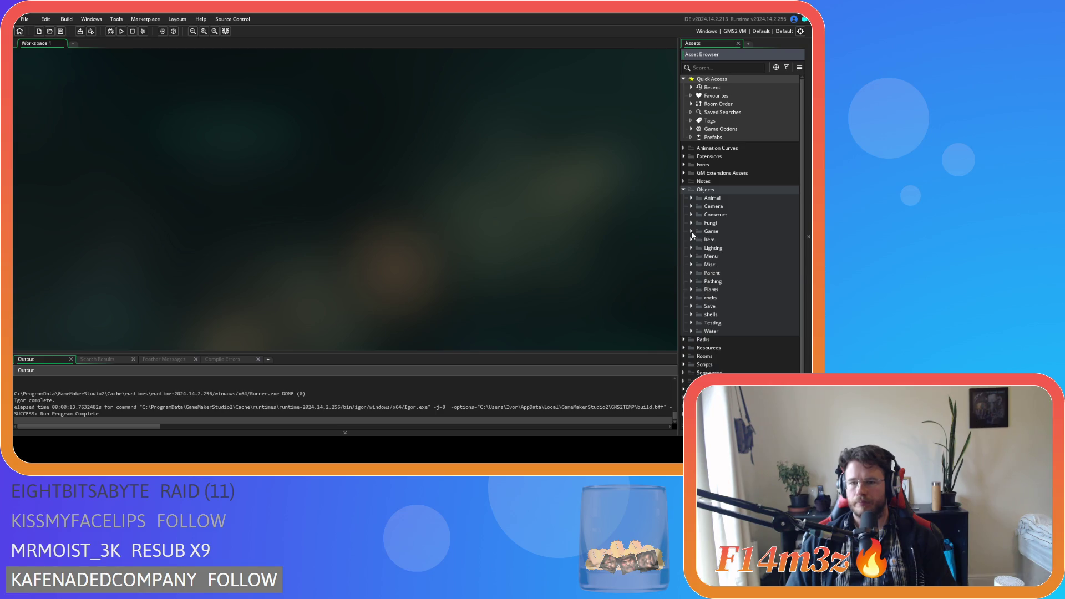
# Expand Scripts > GUI > Build and select sc_windowBuild.
pyautogui.scroll(-1, 699, 291)
pyautogui.click(683, 349)
pyautogui.scroll(-10, 730, 348)
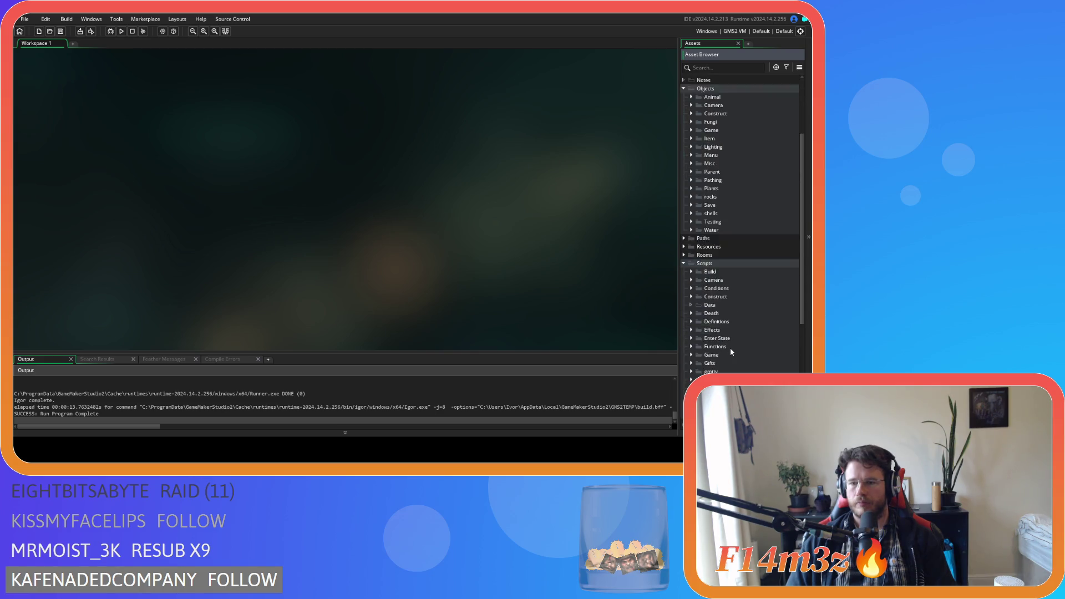
pyautogui.click(691, 212)
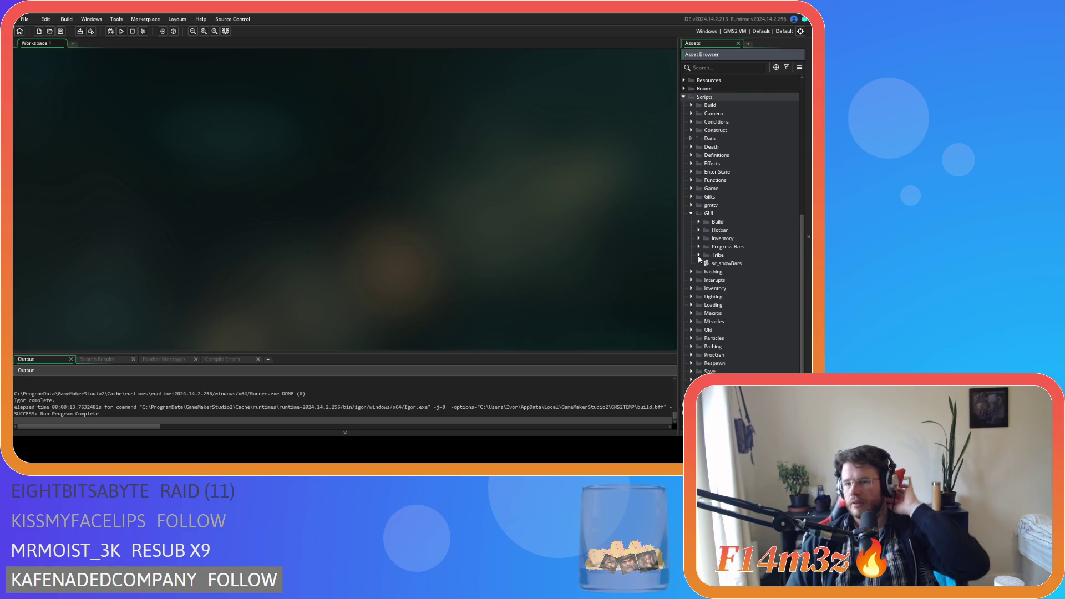
pyautogui.click(698, 222)
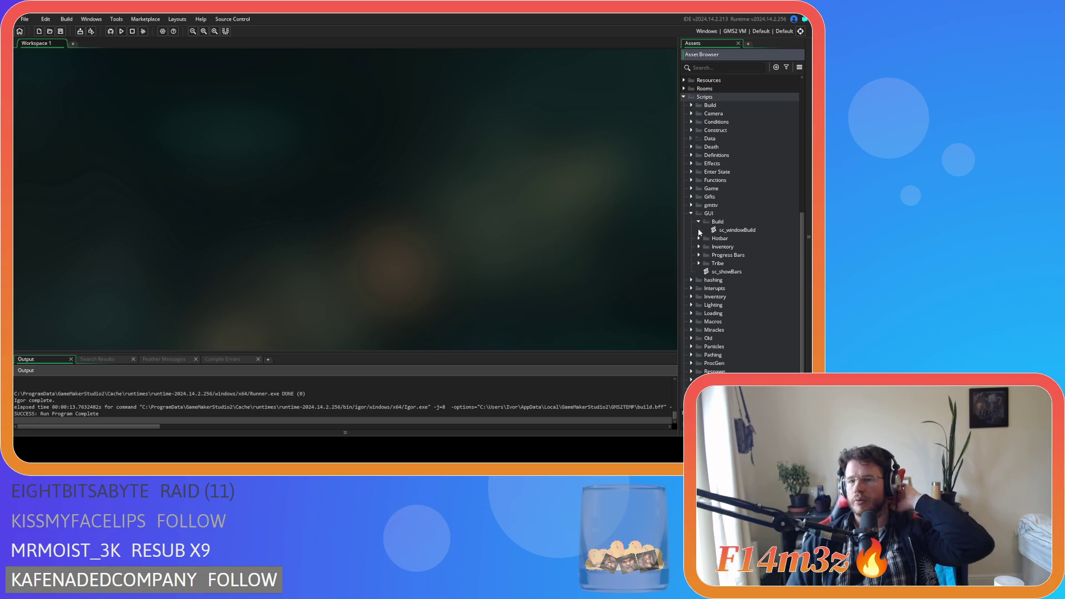
pyautogui.click(732, 229)
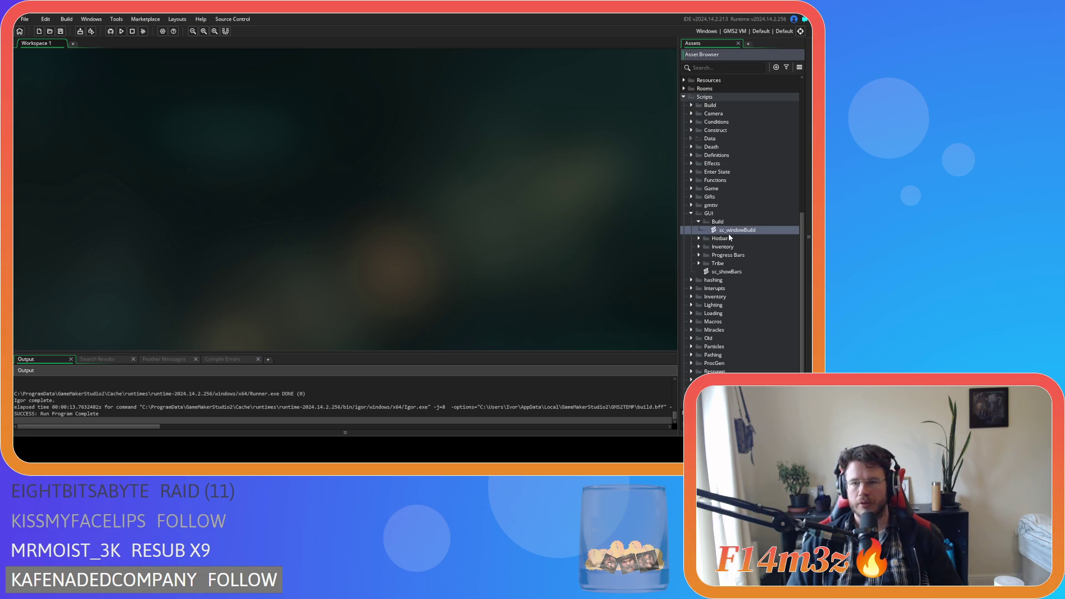
# Duplicate sc_windowBuild and name the copy sc_windowSpellbook.
pyautogui.hotkey('ctrl', 'd')
pyautogui.press('BackSpace')
pyautogui.press('BackSpace')
pyautogui.press('BackSpace')
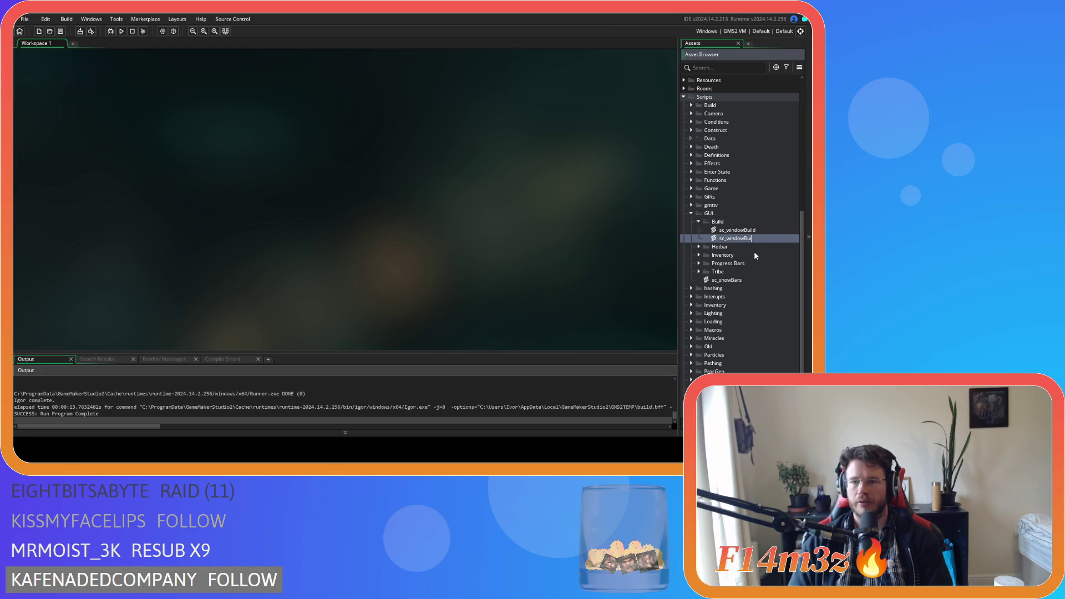
pyautogui.write('Spellbook')
pyautogui.press('Return')
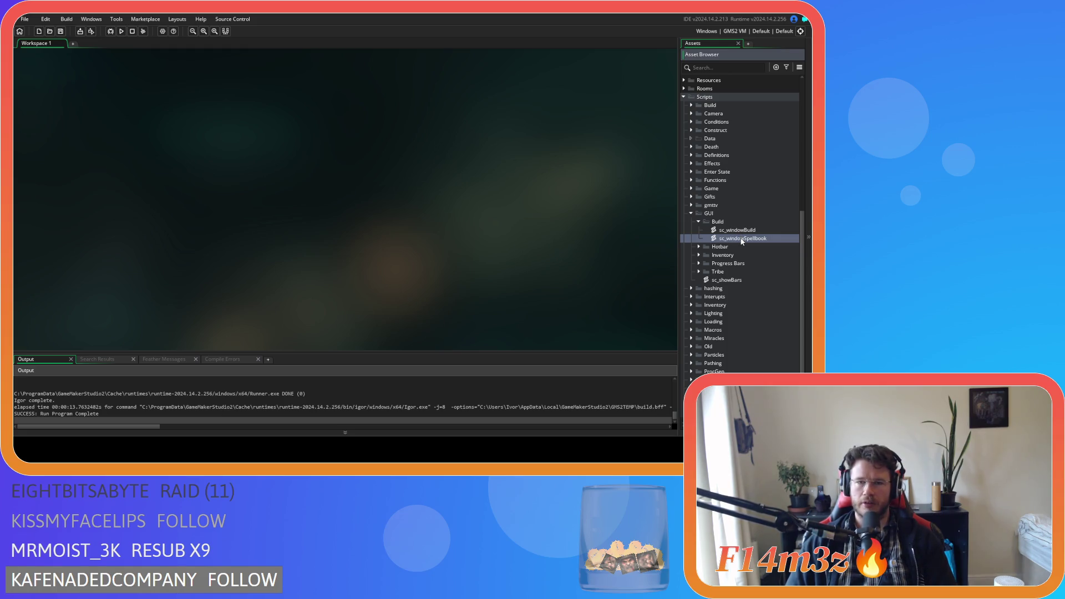
# Create a Spellbook group under GUI, move sc_windowSpellbook into it and open it.
pyautogui.rightClick(715, 214)
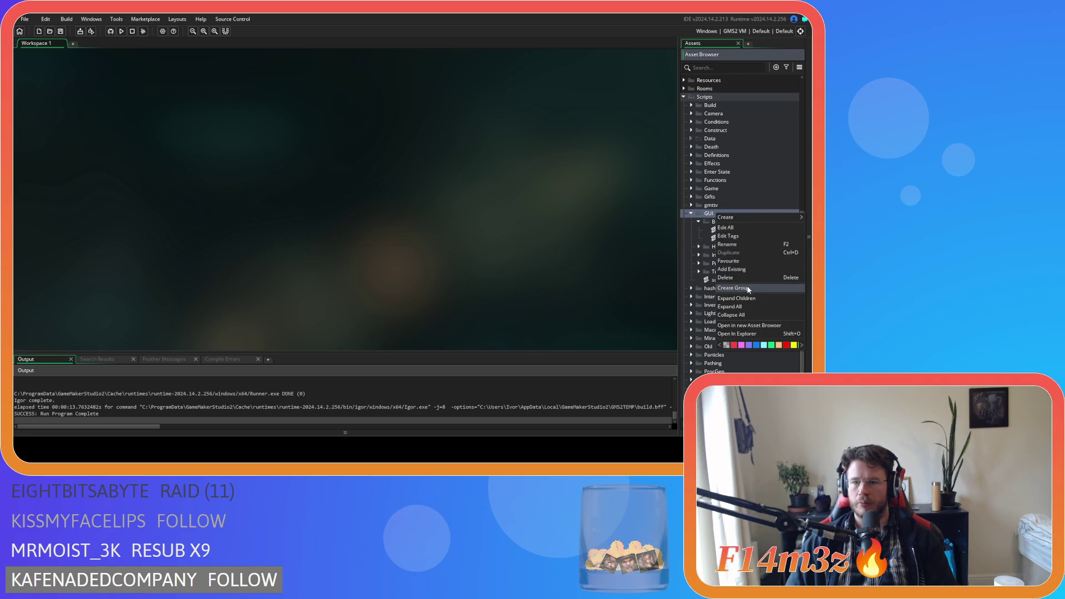
pyautogui.click(776, 288)
pyautogui.write('Spellbook')
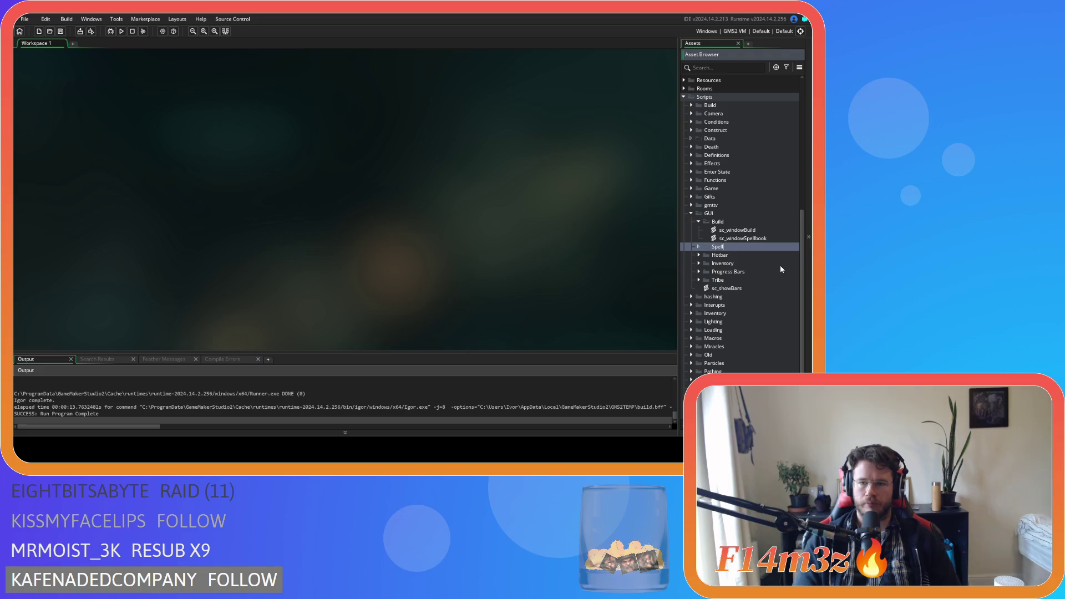
pyautogui.press('Return')
pyautogui.moveTo(747, 239); pyautogui.dragTo(738, 273)
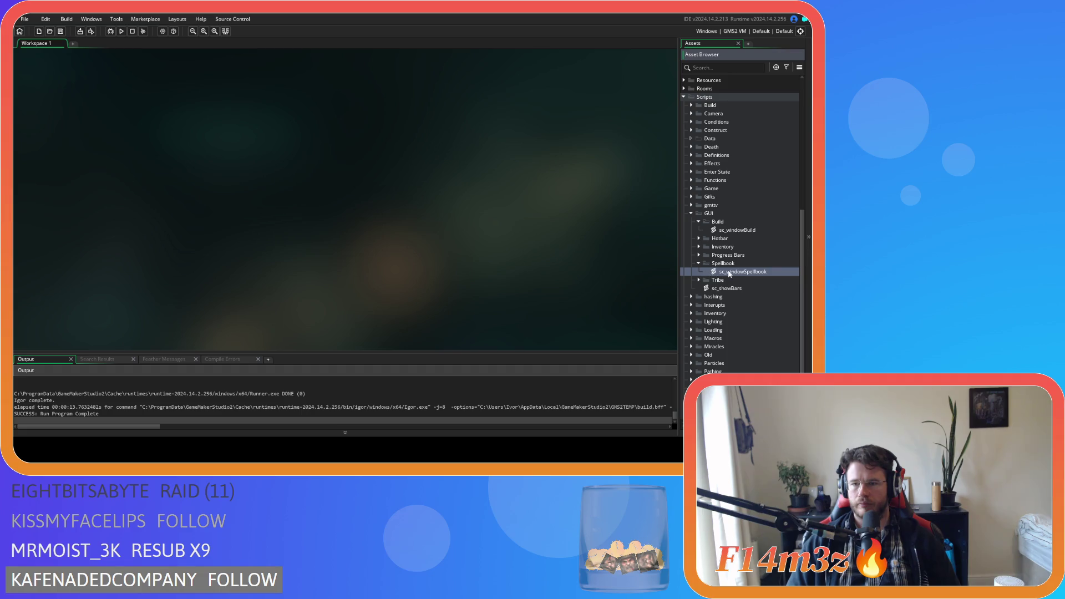
pyautogui.doubleClick(723, 272)
# Rename the copied function windowBuild to windowSpellbook and save.
pyautogui.doubleClick(114, 110)
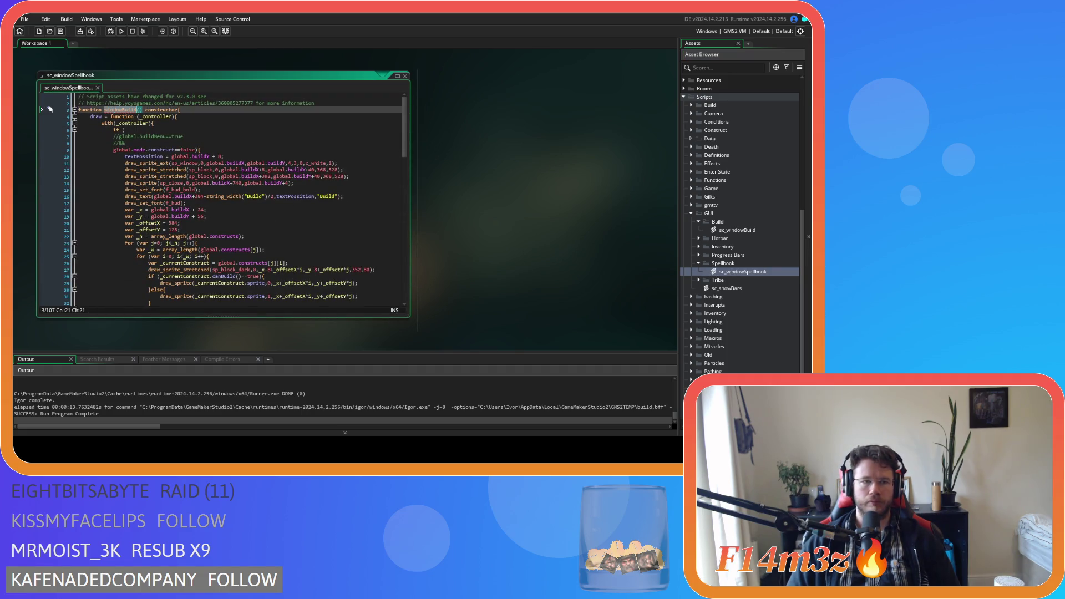
pyautogui.write('windowSp')
pyautogui.write('ellbook')
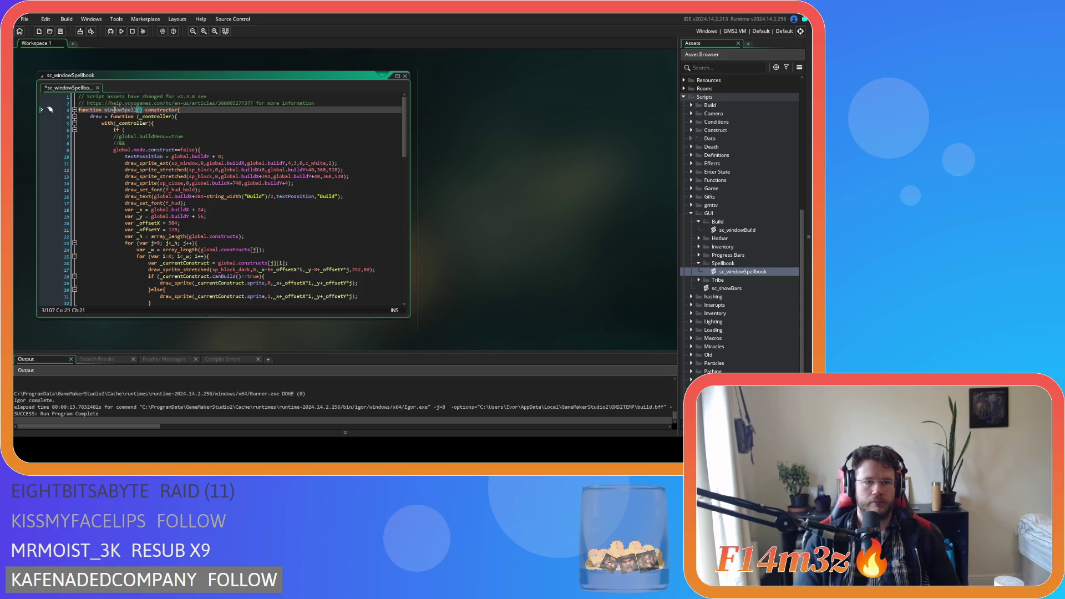
pyautogui.click(181, 156)
pyautogui.hotkey('ctrl', 's')
# Delete the commented-out lines 7–8 in sc_windowSpellbook, joining the construct condition onto the if line.
pyautogui.moveTo(404, 126)
pyautogui.mouseDown()
pyautogui.moveTo(411, 255)
pyautogui.moveTo(385, 109)
pyautogui.mouseUp()
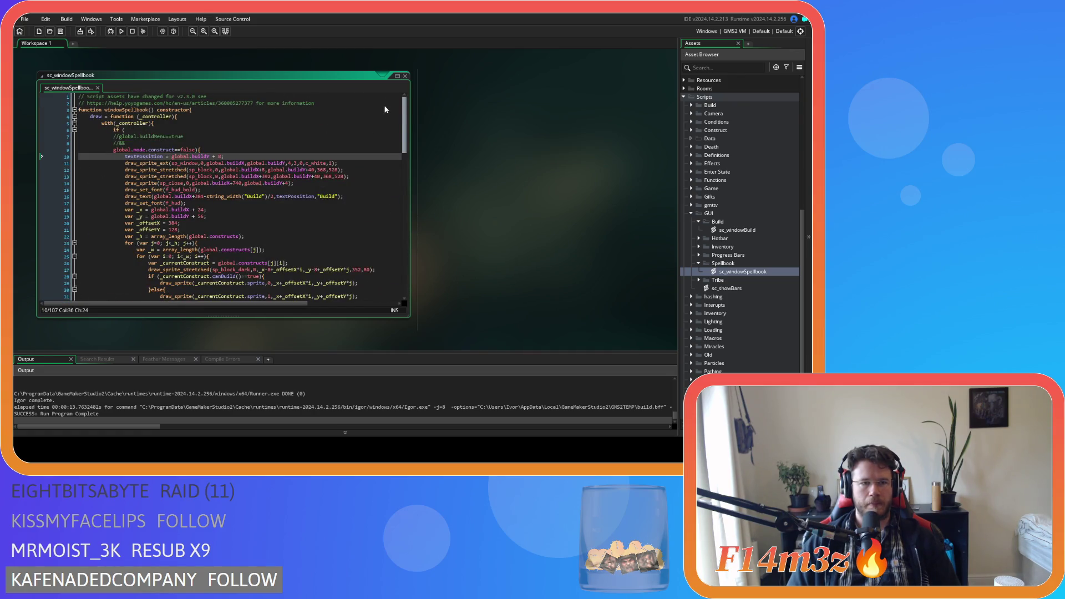
pyautogui.click(148, 144)
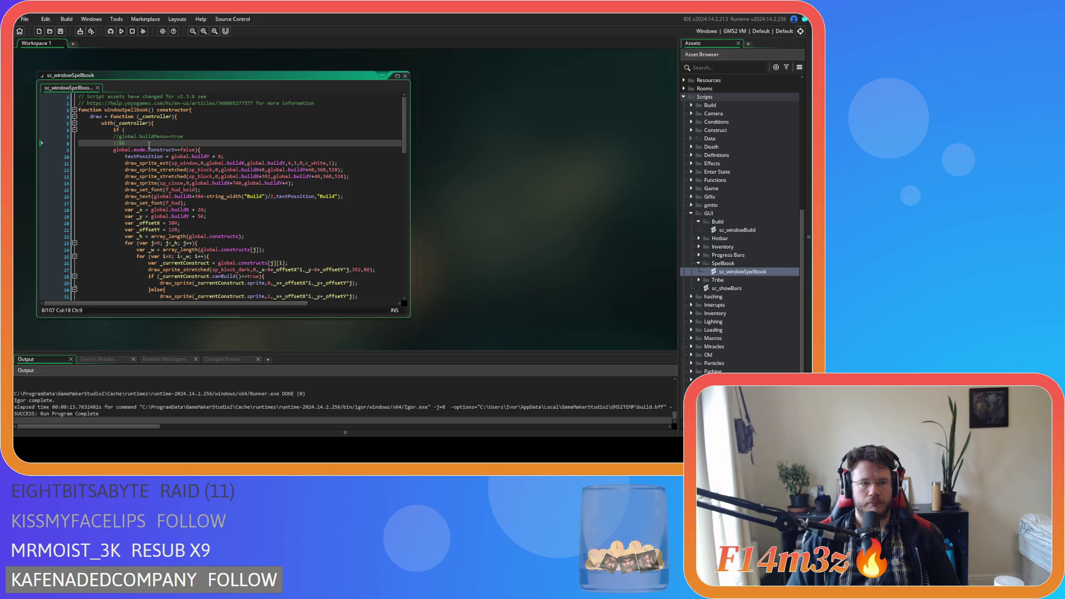
pyautogui.keyDown('shift'); pyautogui.click(33, 136); pyautogui.keyUp('shift')
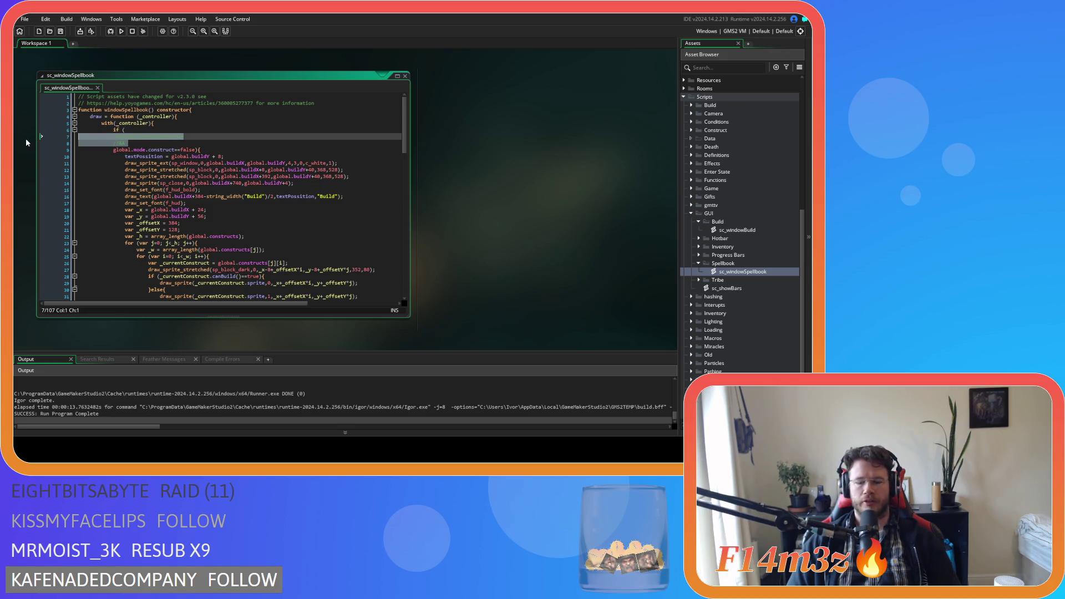
pyautogui.press('Delete')
pyautogui.press('BackSpace')
pyautogui.press('Delete')
pyautogui.scroll(-10, 167, 161)
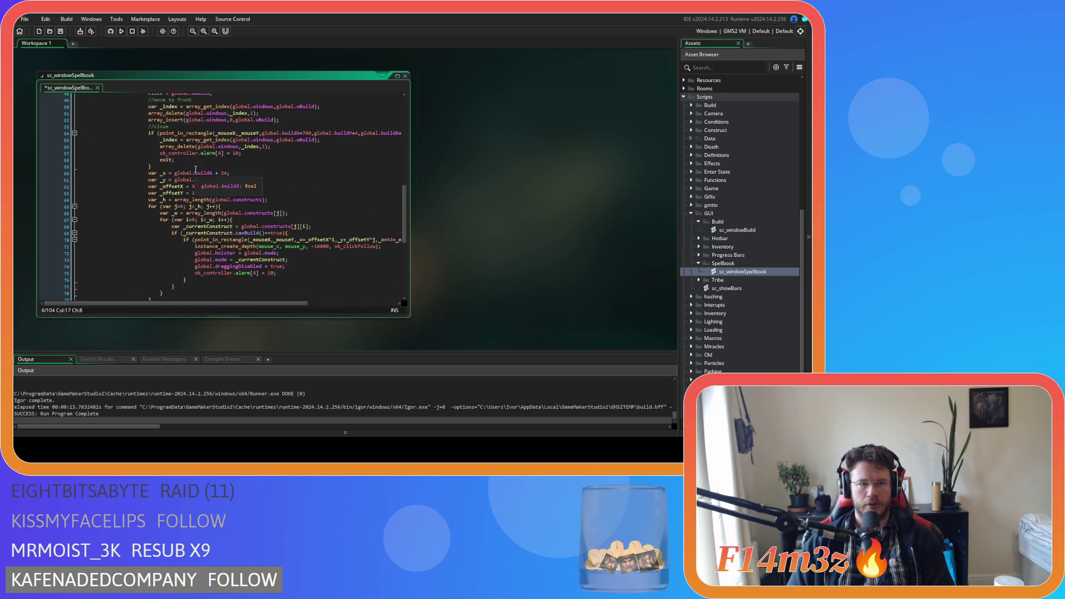
# Remove the same commented lines 7–8 from sc_windowBuild and save it.
pyautogui.doubleClick(736, 229)
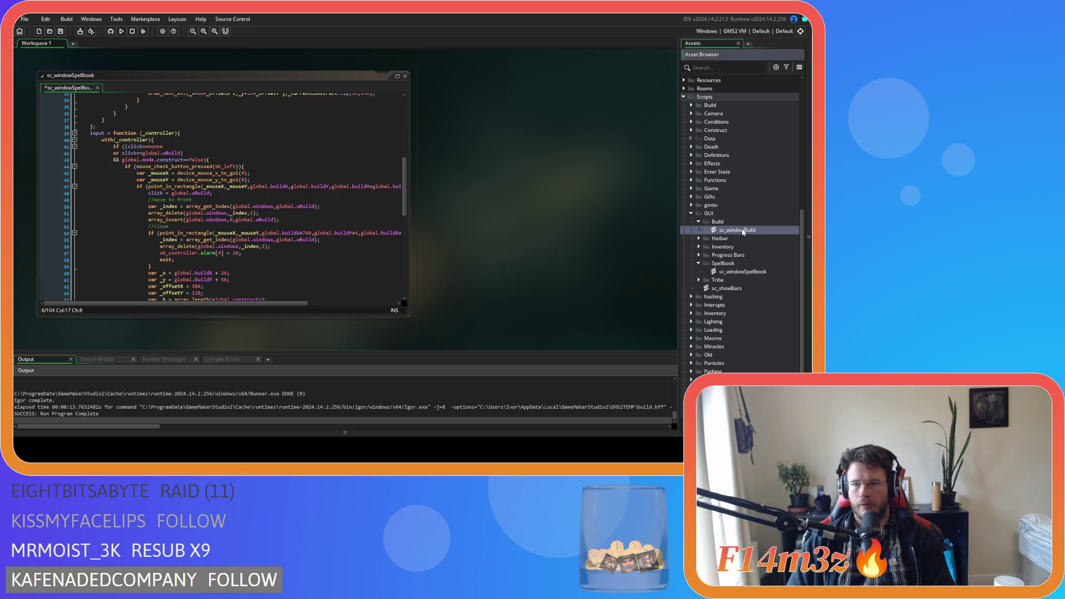
pyautogui.moveTo(128, 144); pyautogui.dragTo(58, 134)
pyautogui.press('BackSpace')
pyautogui.press('BackSpace')
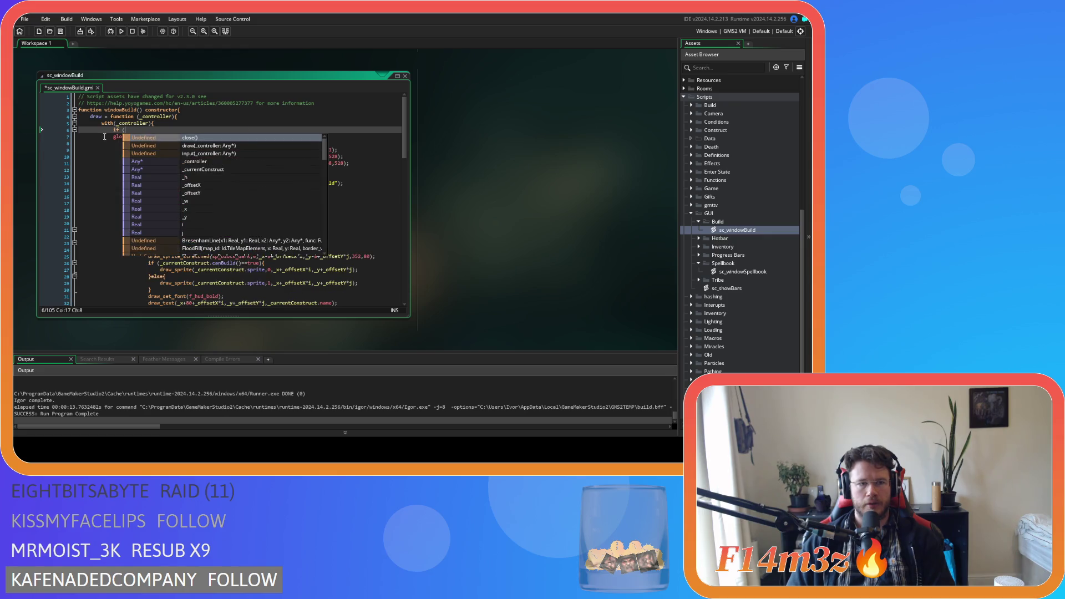
pyautogui.press('Delete')
pyautogui.click(107, 152)
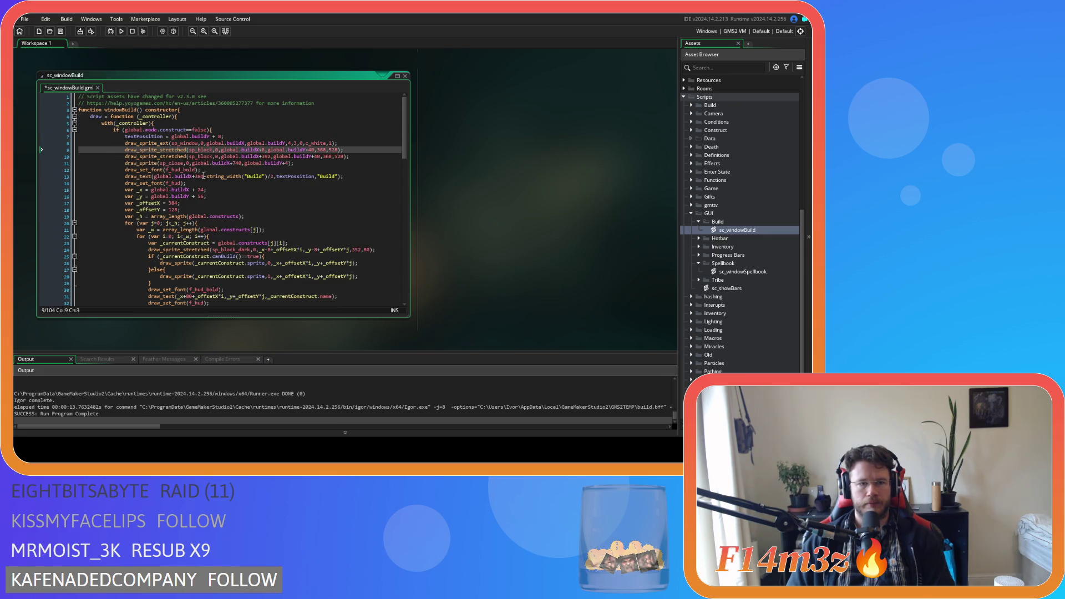
pyautogui.hotkey('ctrl', 's')
pyautogui.scroll(-1, 222, 184)
pyautogui.scroll(-7, 221, 184)
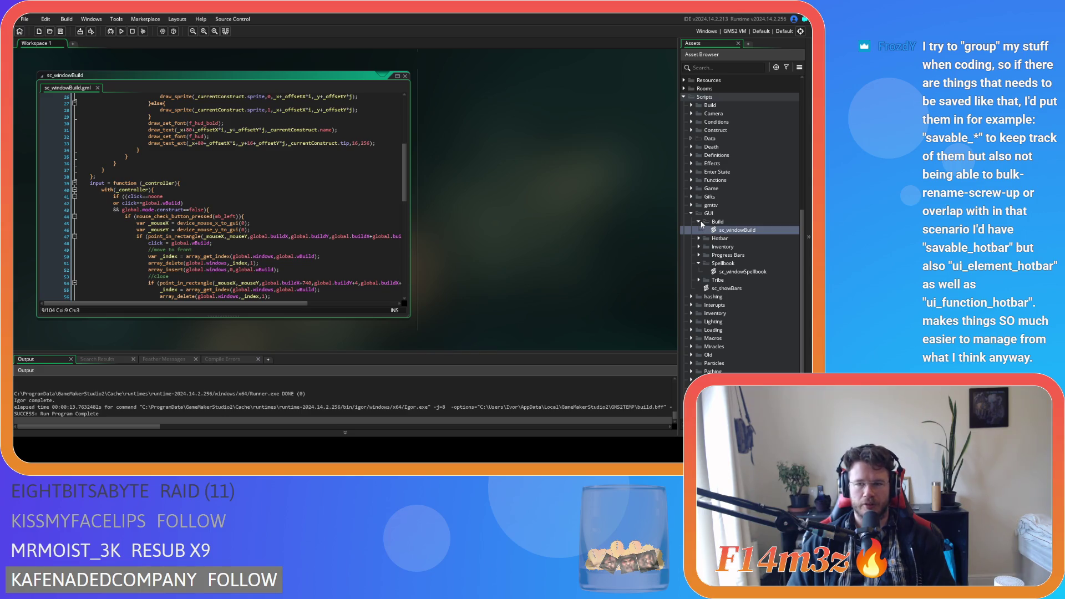
# Expand the Hotbar group and open sc_drawHotbar, sc_drawMiracle and sc_drawTooltips.
pyautogui.click(698, 239)
pyautogui.click(737, 247)
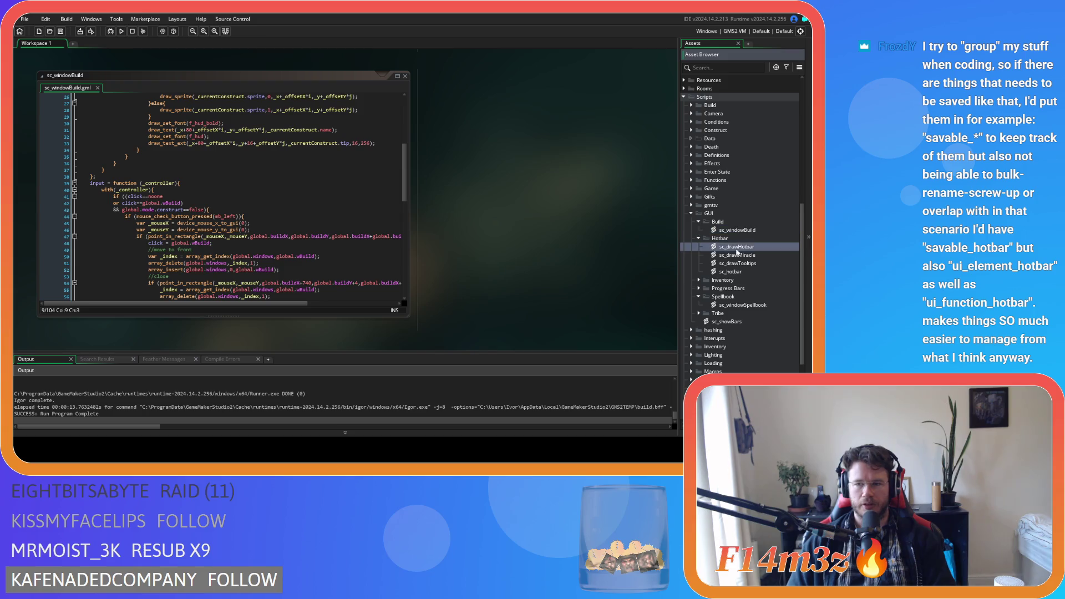
pyautogui.doubleClick(736, 248)
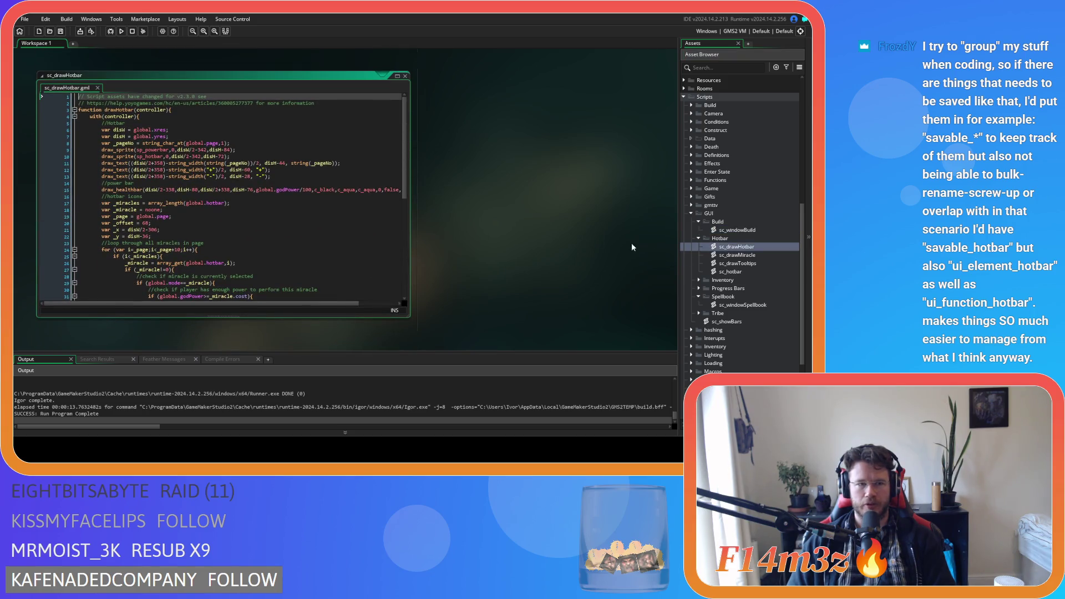
pyautogui.doubleClick(737, 256)
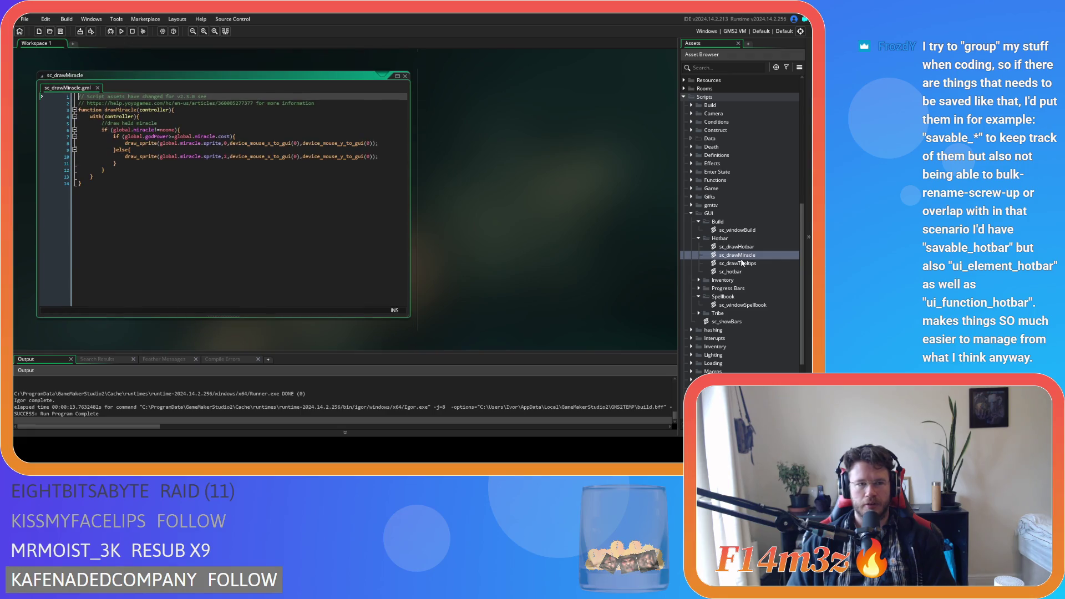
pyautogui.click(745, 264)
pyautogui.doubleClick(744, 264)
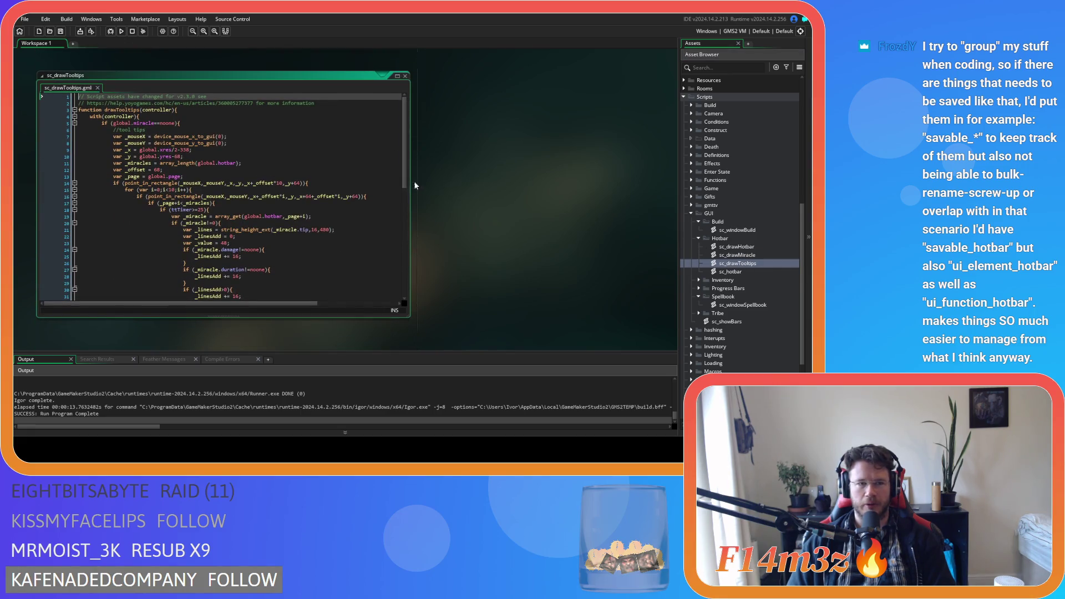
# Close the sc_drawTooltips and sc_drawHotbar code windows and return to sc_windowBuild's code.
pyautogui.click(405, 76)
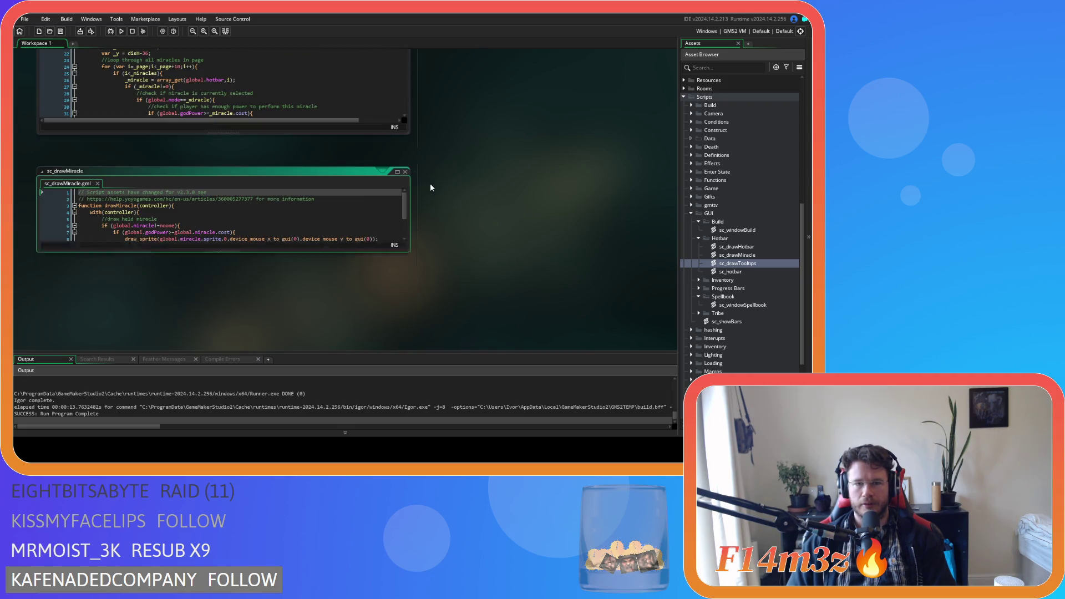
pyautogui.scroll(5, 428, 185)
pyautogui.click(406, 143)
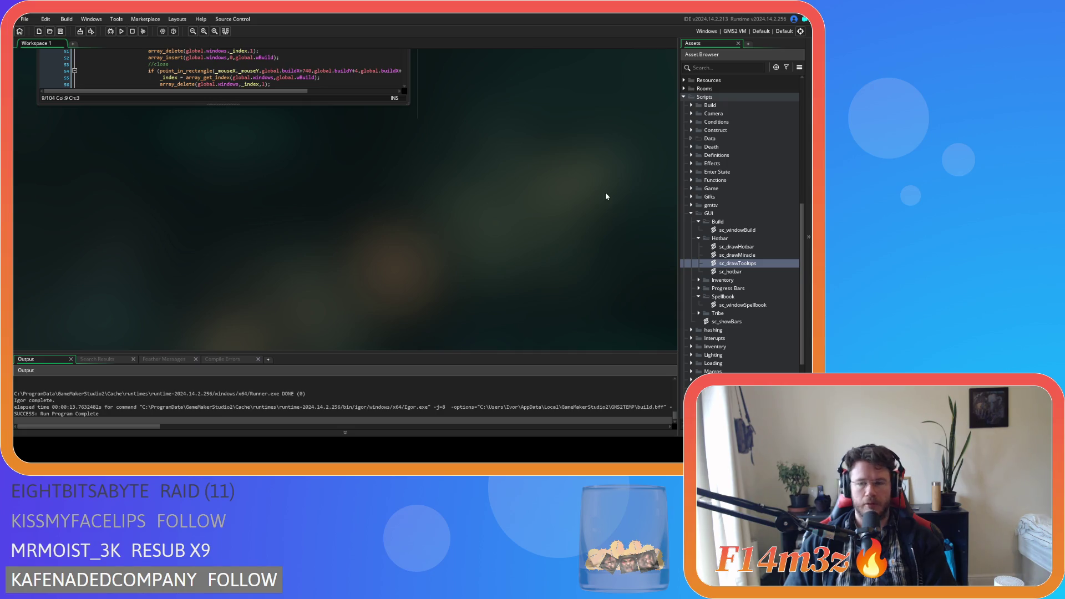
pyautogui.scroll(3, 284, 259)
pyautogui.click(311, 183)
pyautogui.scroll(3, 348, 330)
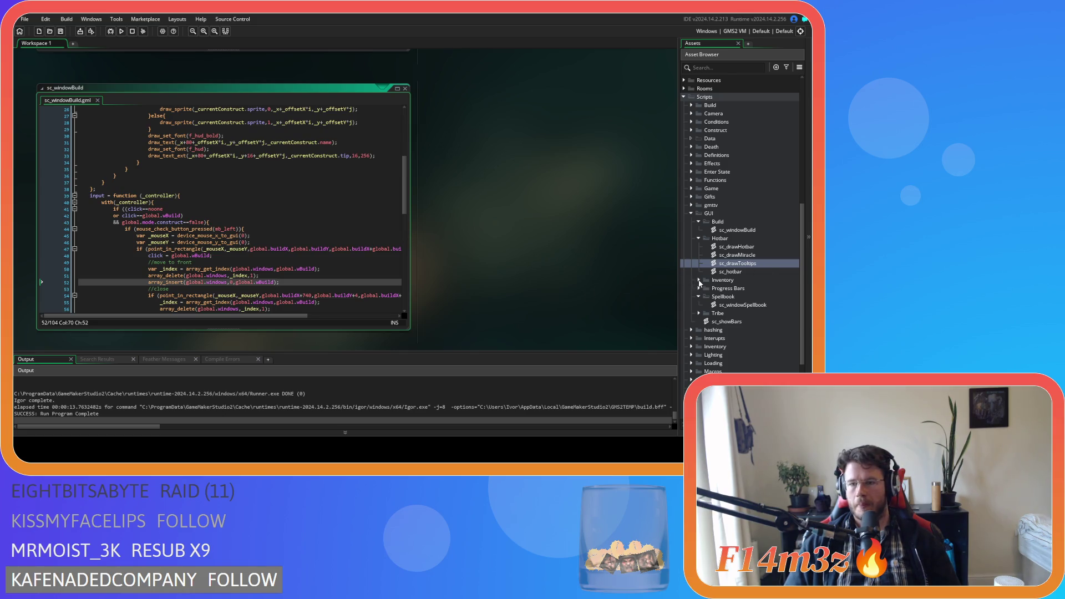
# In sc_windowInventory, delete commented line 6 and the stray brace, then unindent the draw code.
pyautogui.doubleClick(723, 280)
pyautogui.doubleClick(741, 289)
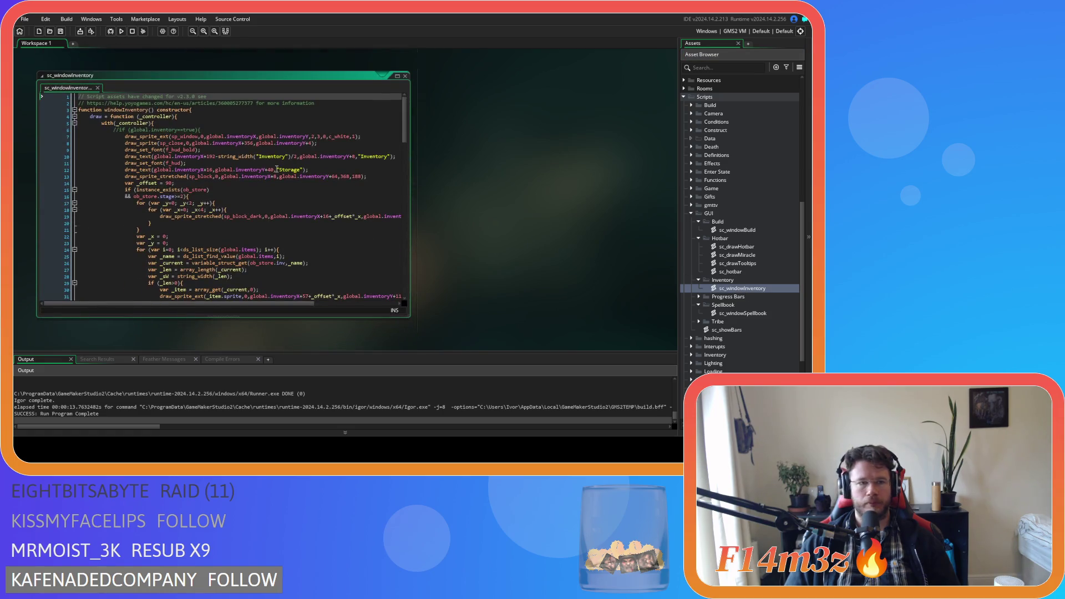
pyautogui.click(202, 129)
pyautogui.hotkey('shift', 'Home')
pyautogui.hotkey('shift', 'Home')
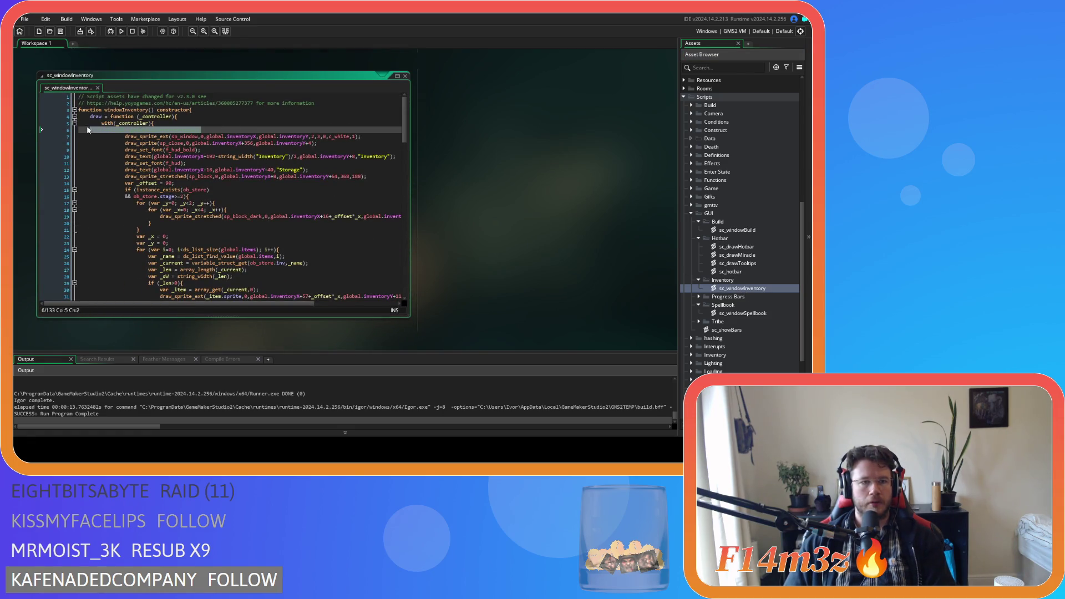
pyautogui.scroll(-20, 161, 175)
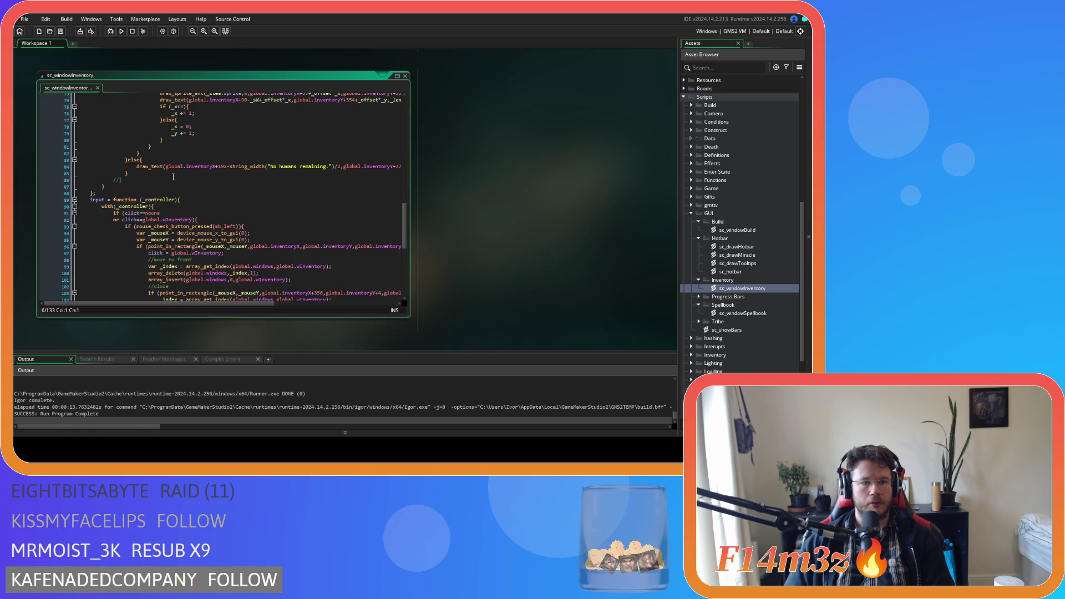
pyautogui.press('BackSpace')
pyautogui.press('BackSpace')
pyautogui.scroll(7, 157, 176)
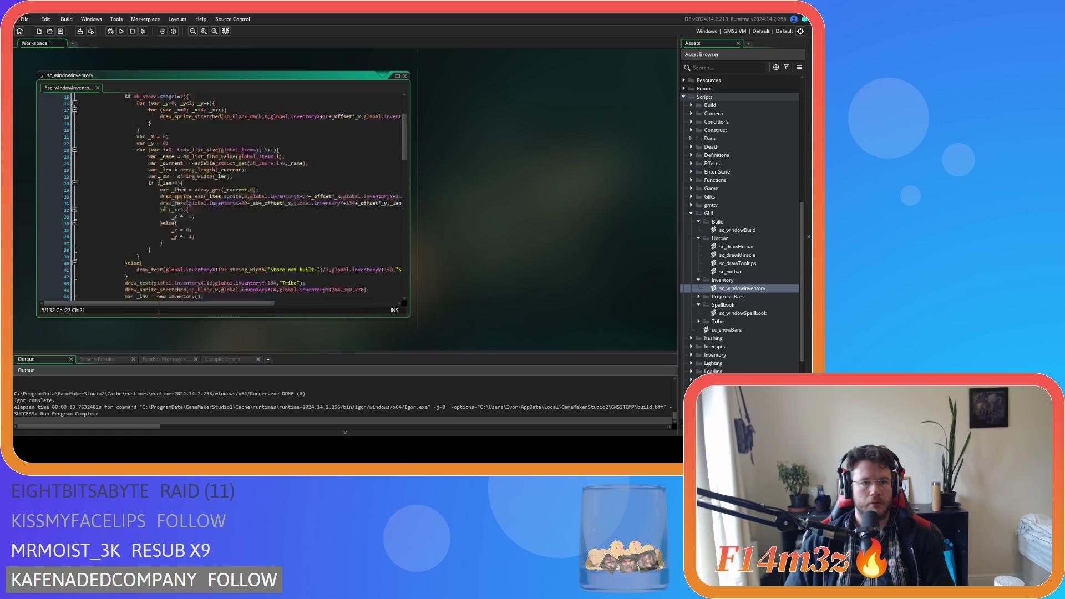
pyautogui.scroll(-6, 159, 181)
pyautogui.tripleClick(132, 213)
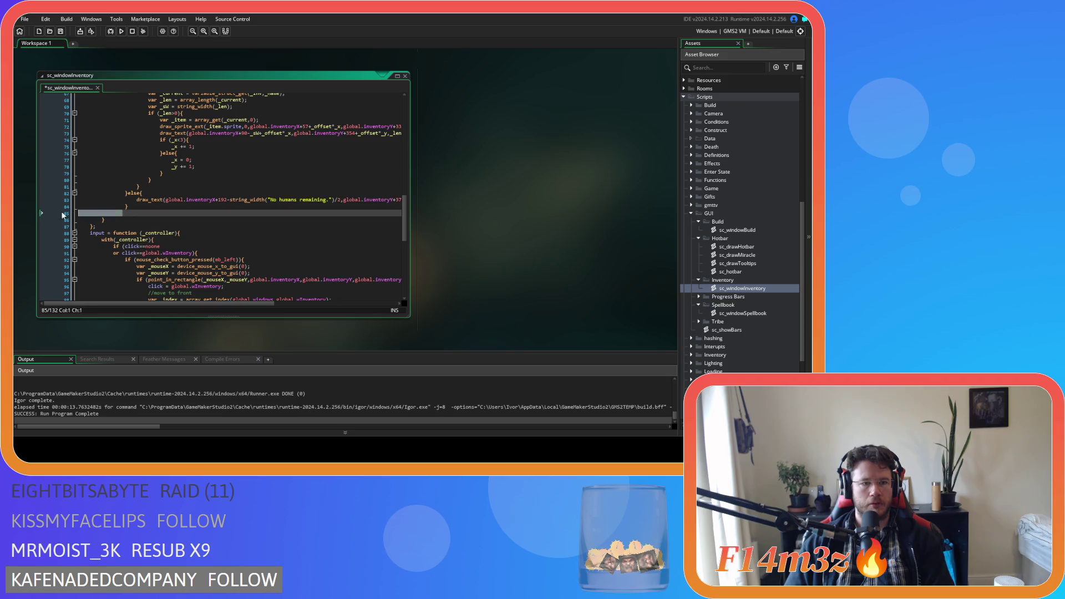
pyautogui.press('BackSpace')
pyautogui.moveTo(133, 210)
pyautogui.mouseDown()
pyautogui.moveTo(103, 28)
pyautogui.moveTo(40, 107)
pyautogui.moveTo(39, 127)
pyautogui.mouseUp()
pyautogui.hotkey('shift', 'Tab')
pyautogui.click(205, 163)
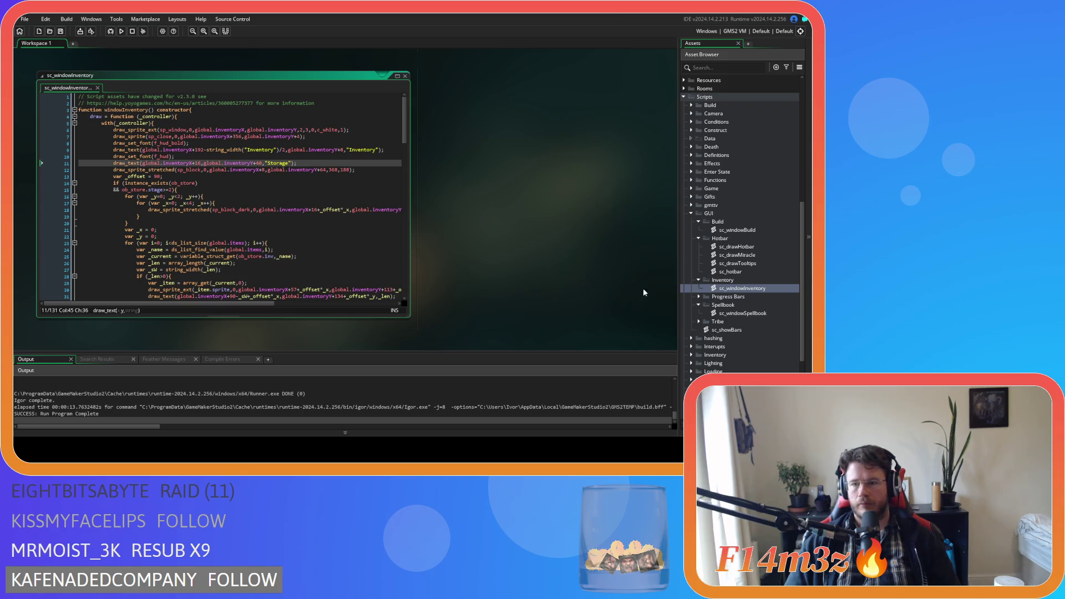
# In sc_windowTribe, delete commented lines 5–6, 124–125 and the commented block 109–124.
pyautogui.click(698, 322)
pyautogui.doubleClick(727, 346)
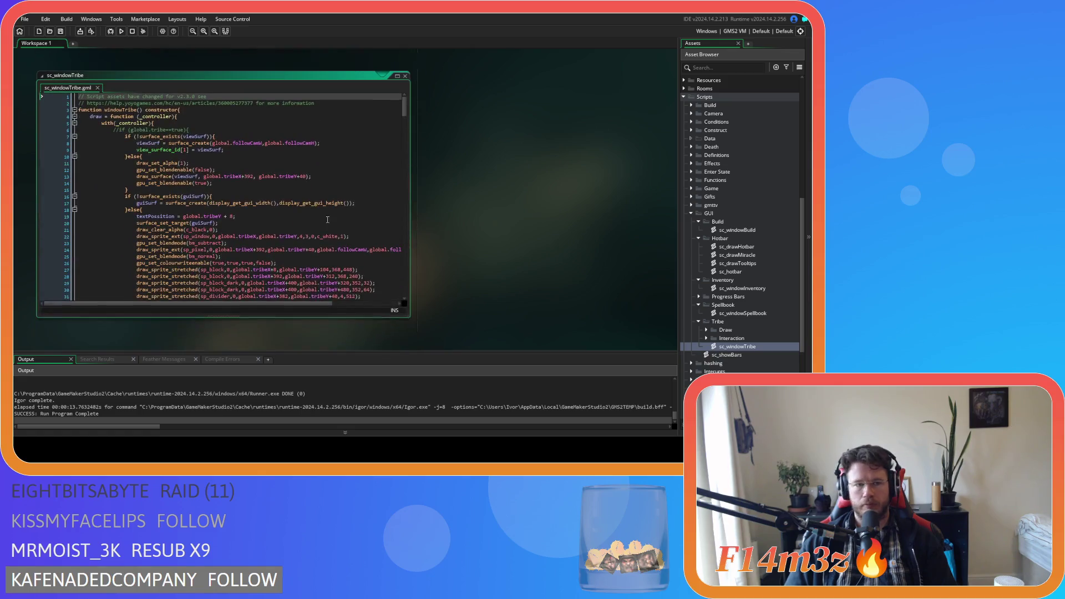
pyautogui.moveTo(191, 131); pyautogui.dragTo(26, 118)
pyautogui.press('BackSpace')
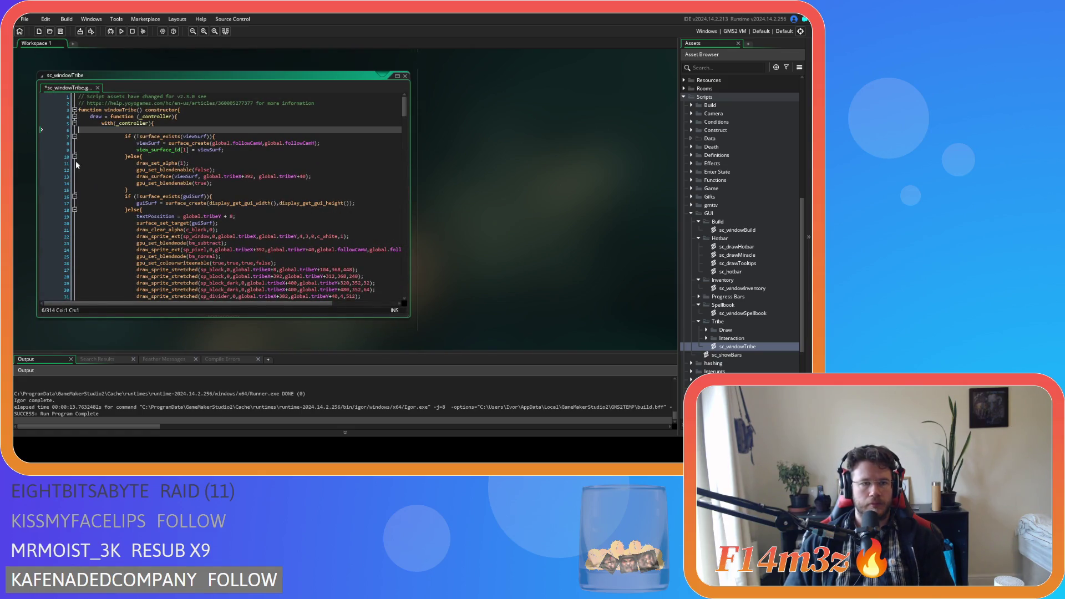
pyautogui.scroll(-20, 54, 149)
pyautogui.scroll(-10, 146, 216)
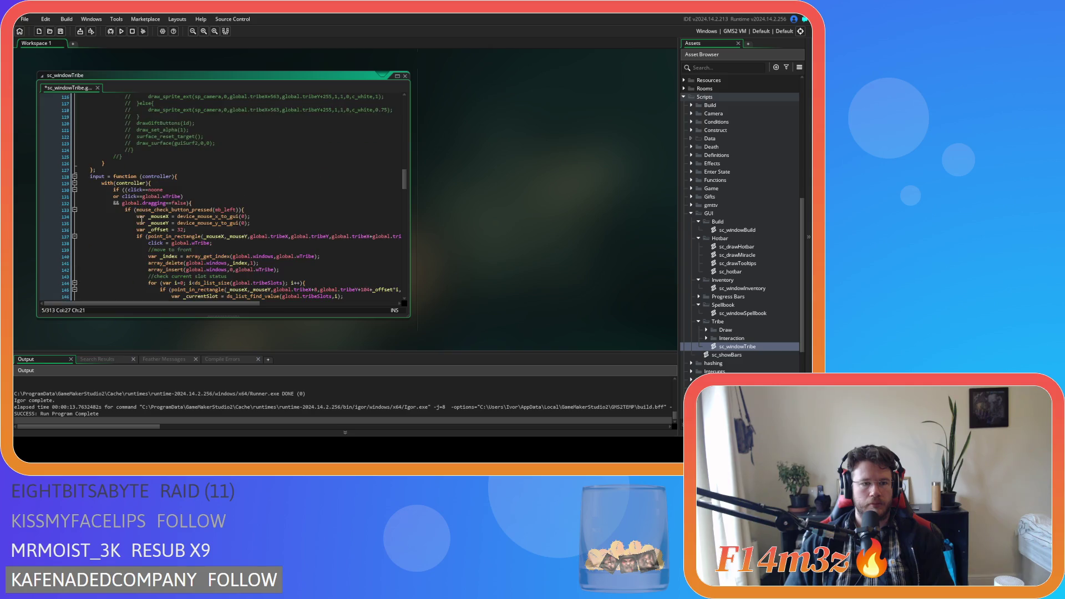
pyautogui.moveTo(119, 159); pyautogui.dragTo(48, 149)
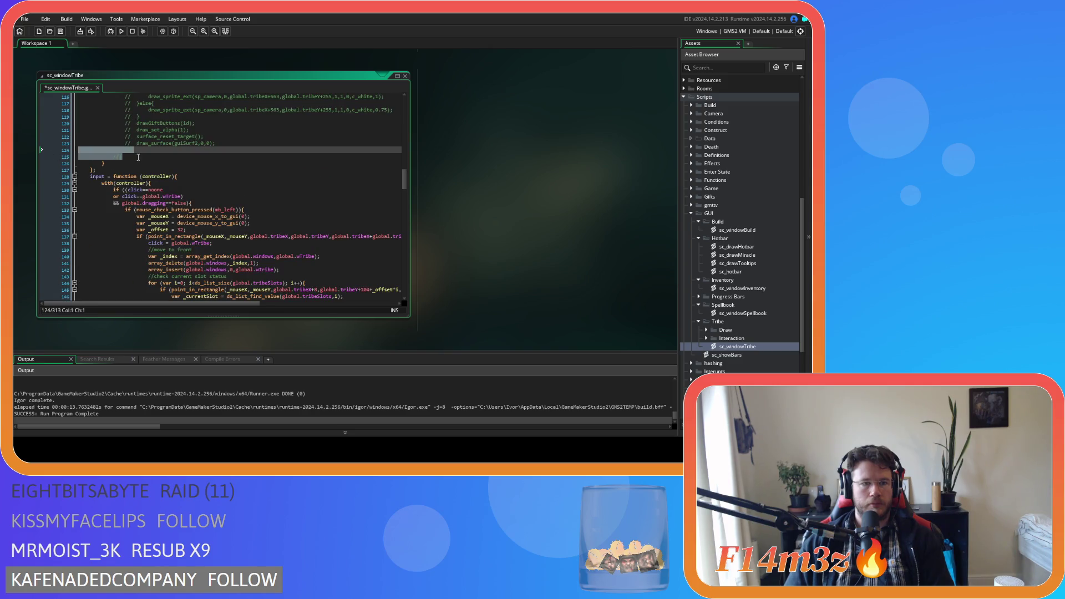
pyautogui.press('BackSpace')
pyautogui.scroll(4, 166, 222)
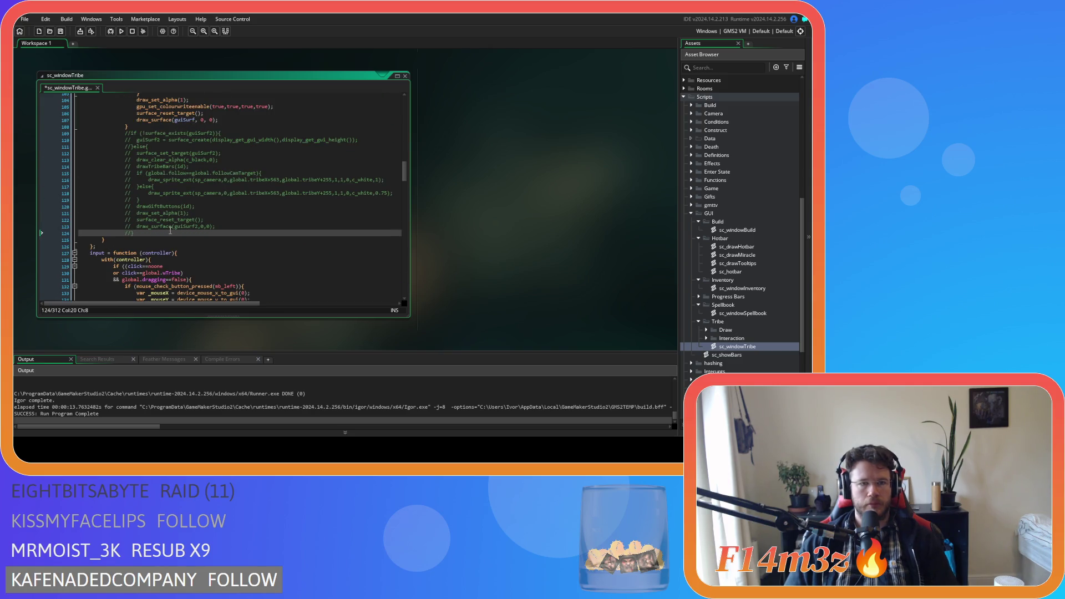
pyautogui.moveTo(170, 231); pyautogui.dragTo(29, 122)
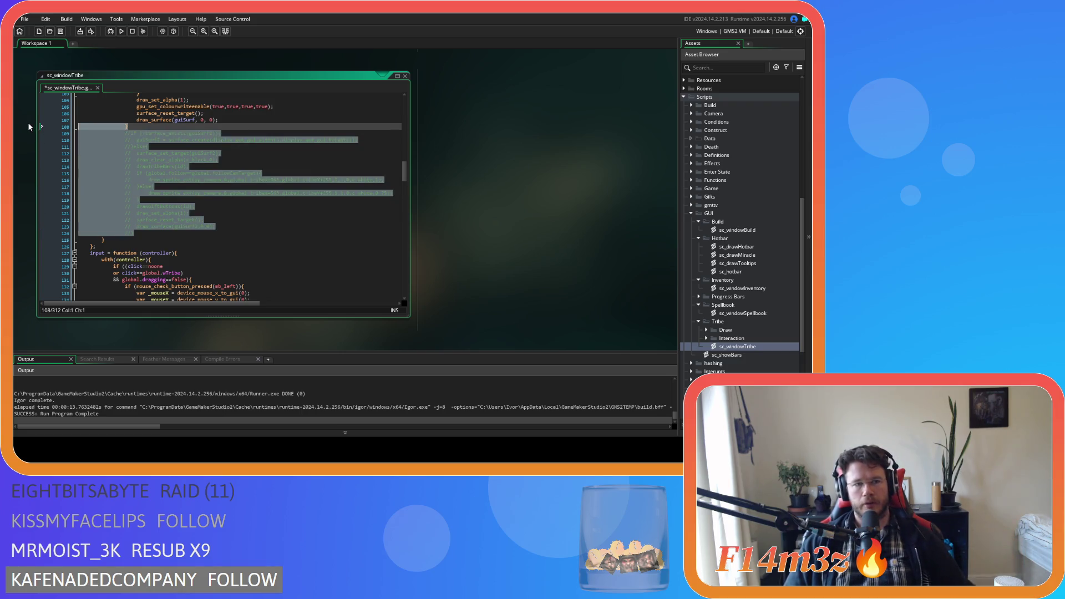
pyautogui.hotkey('shift', 'End')
pyautogui.press('BackSpace')
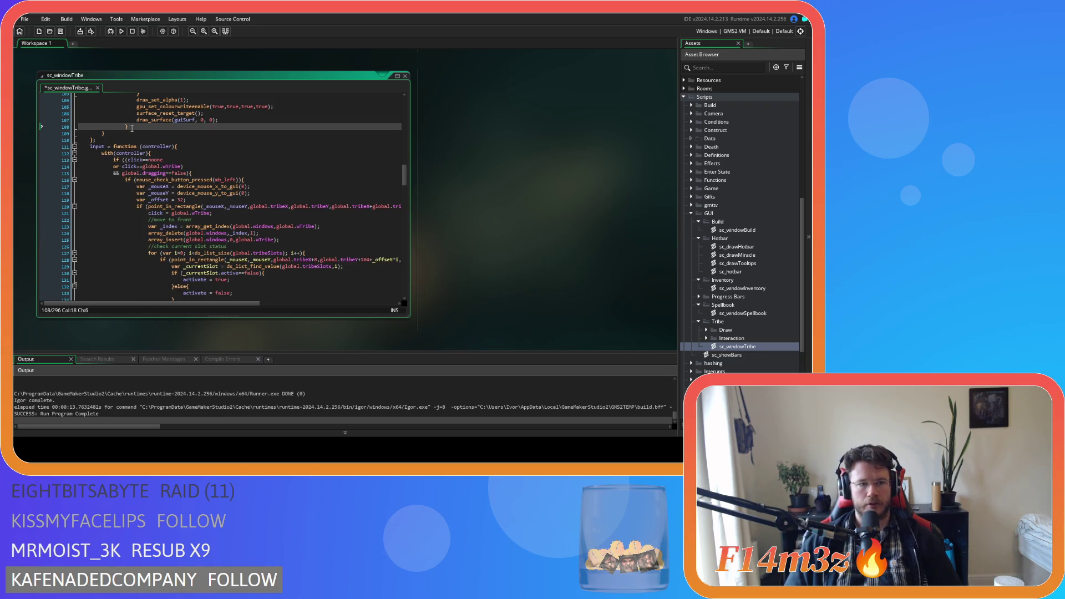
# Save sc_windowTribe, check its draw code, and close the editor.
pyautogui.scroll(20, 132, 129)
pyautogui.keyDown('shift'); pyautogui.click(58, 129); pyautogui.keyUp('shift')
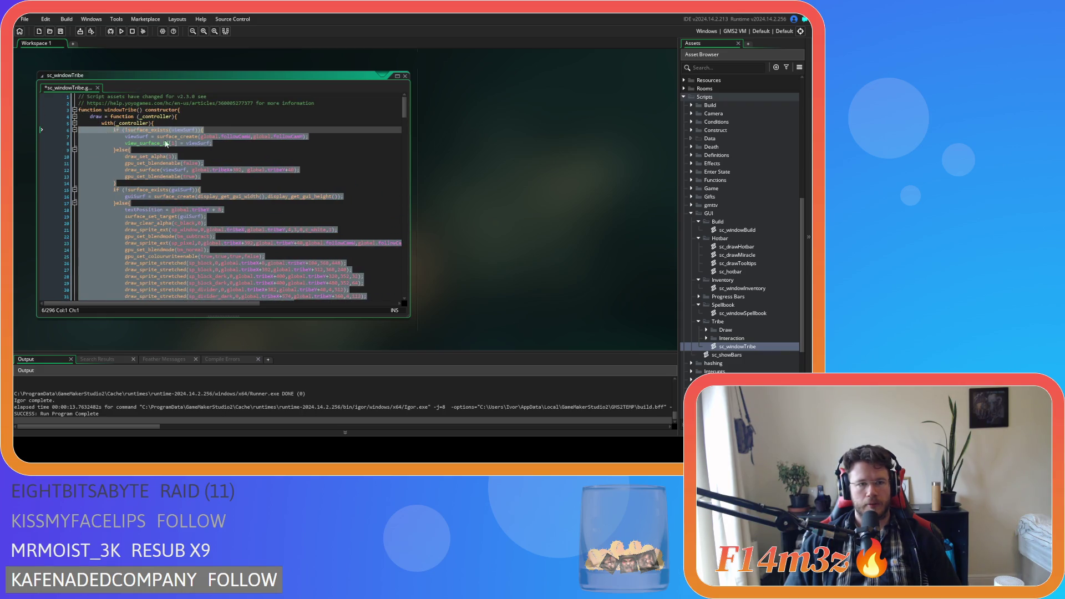
pyautogui.click(218, 148)
pyautogui.hotkey('ctrl', 's')
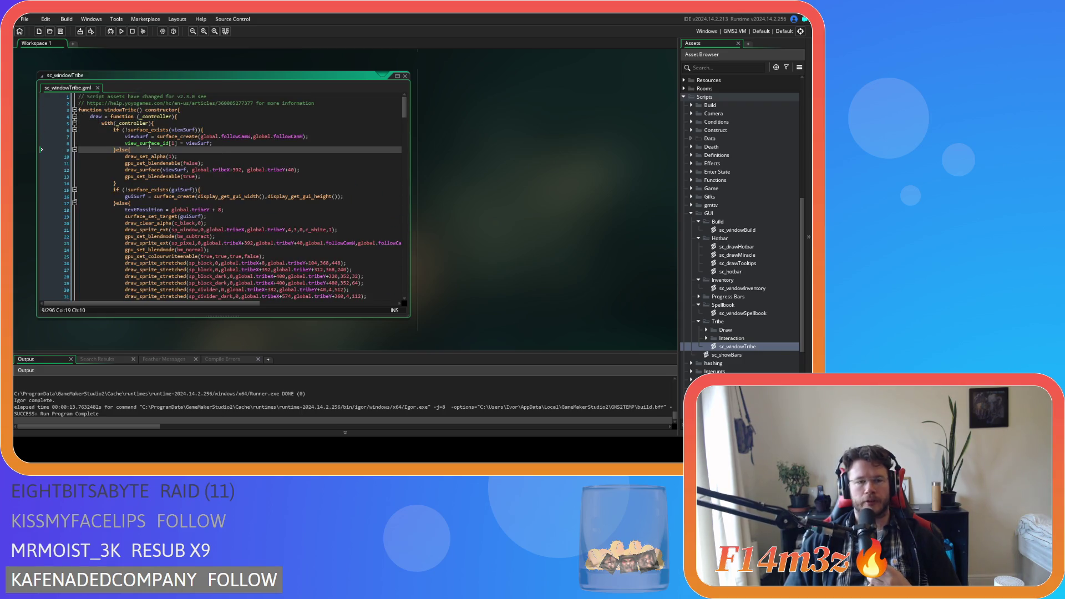
pyautogui.scroll(-5, 223, 229)
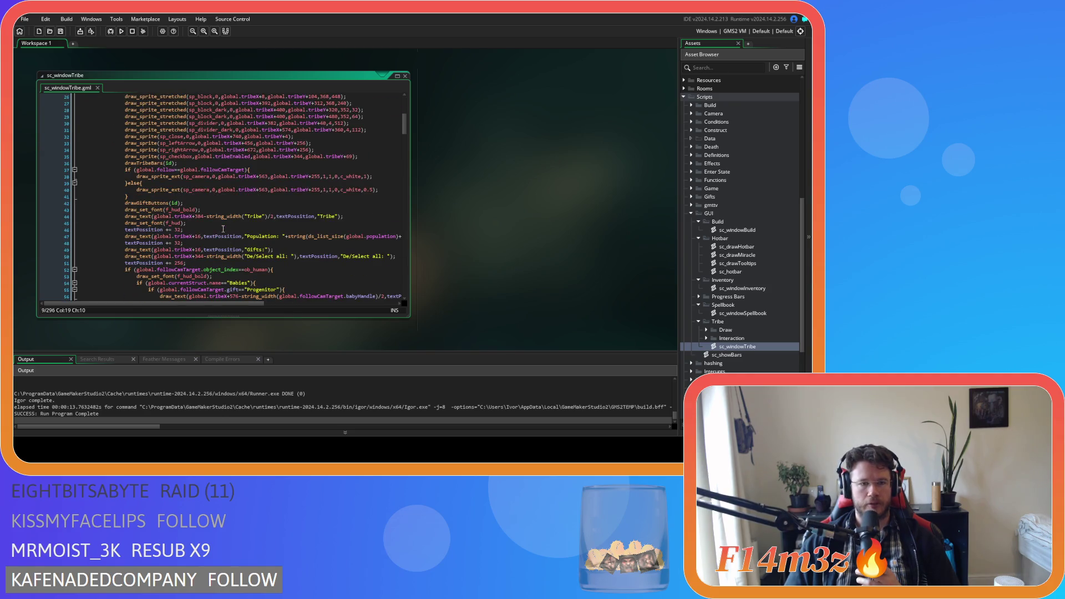
pyautogui.scroll(-3, 223, 228)
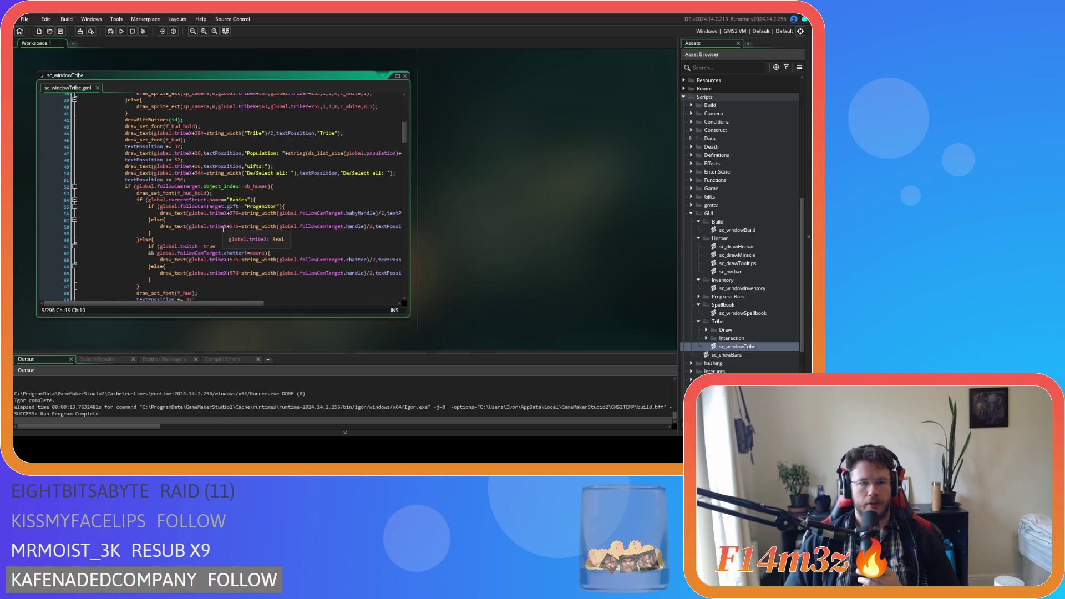
pyautogui.scroll(3, 223, 229)
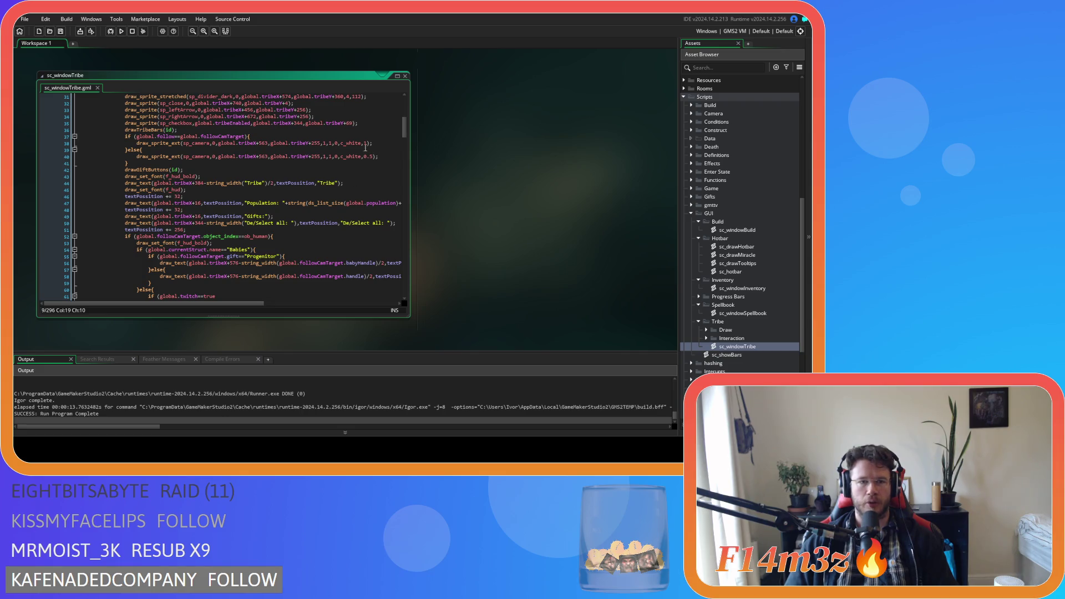
pyautogui.click(333, 190)
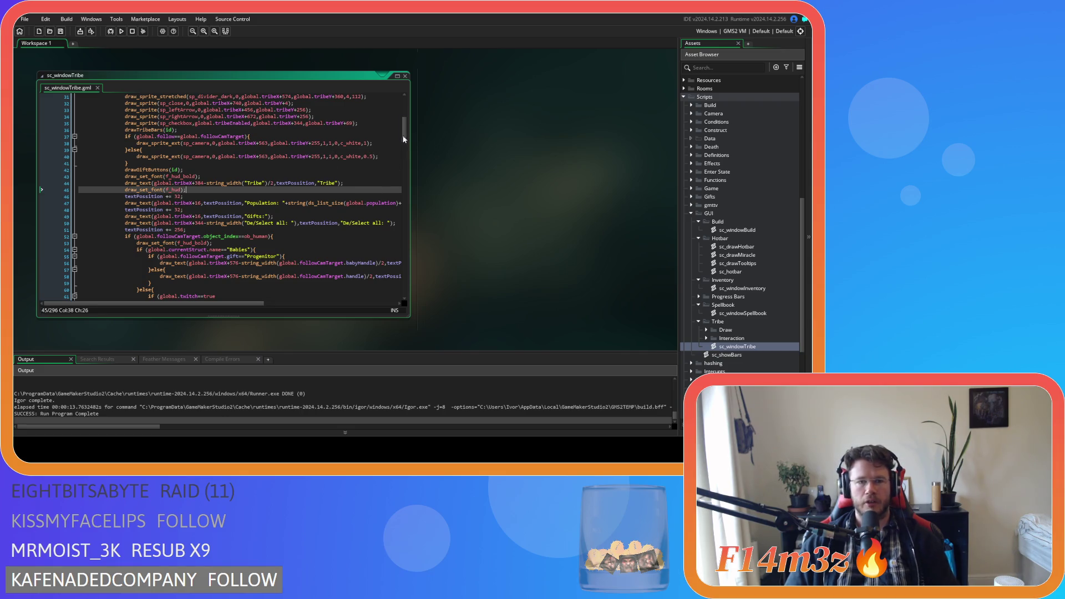
pyautogui.click(404, 76)
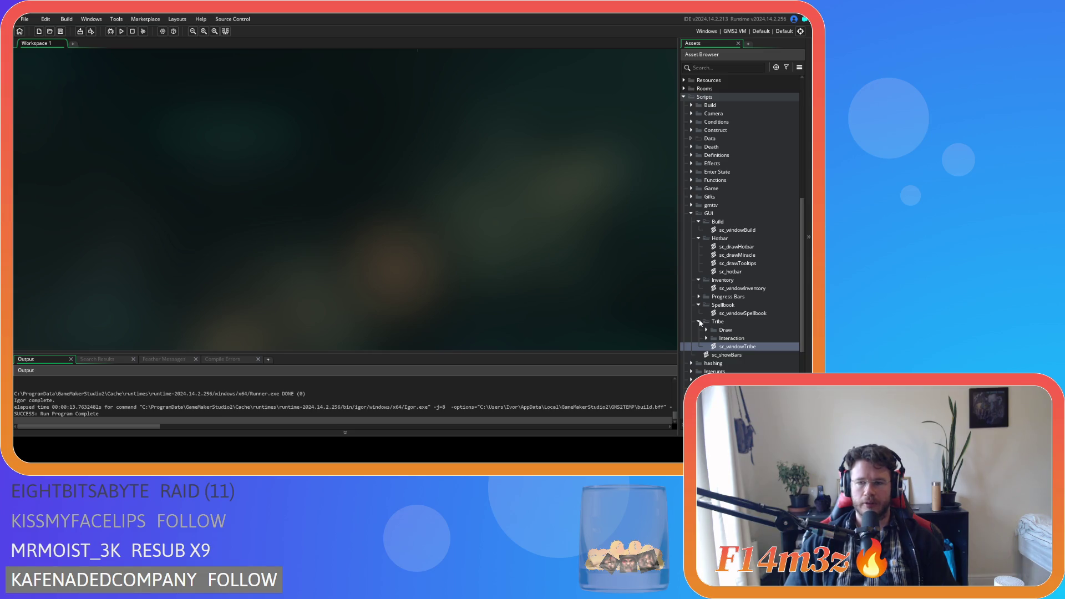
# Collapse the Tribe, Inventory, Hotbar and Build folders, clear the workspace, and open sc_windowSpellbook.
pyautogui.click(699, 322)
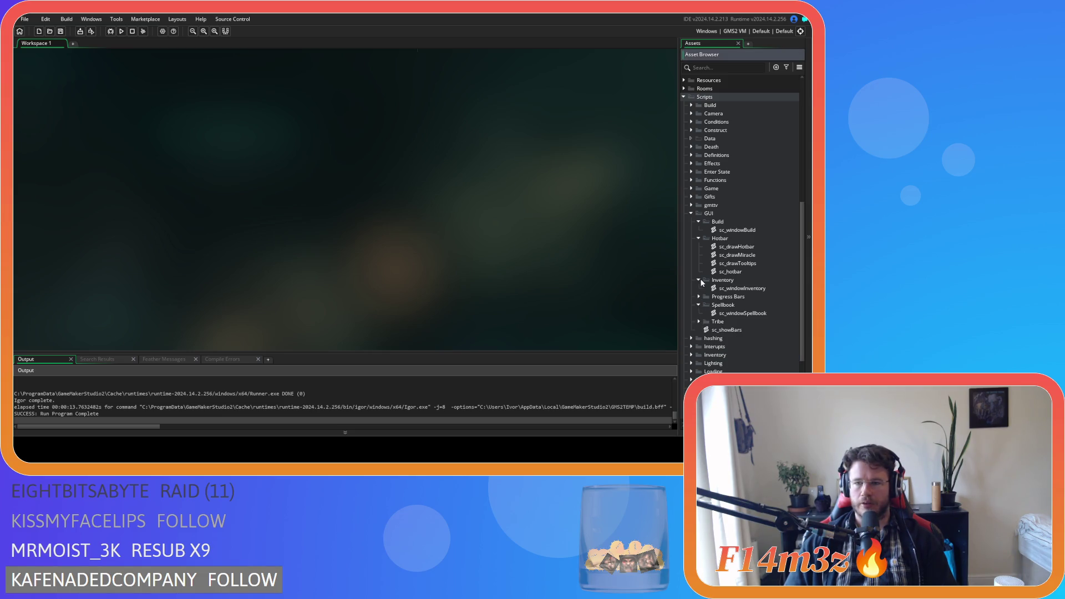
pyautogui.click(699, 279)
pyautogui.click(700, 238)
pyautogui.click(699, 222)
pyautogui.doubleClick(733, 262)
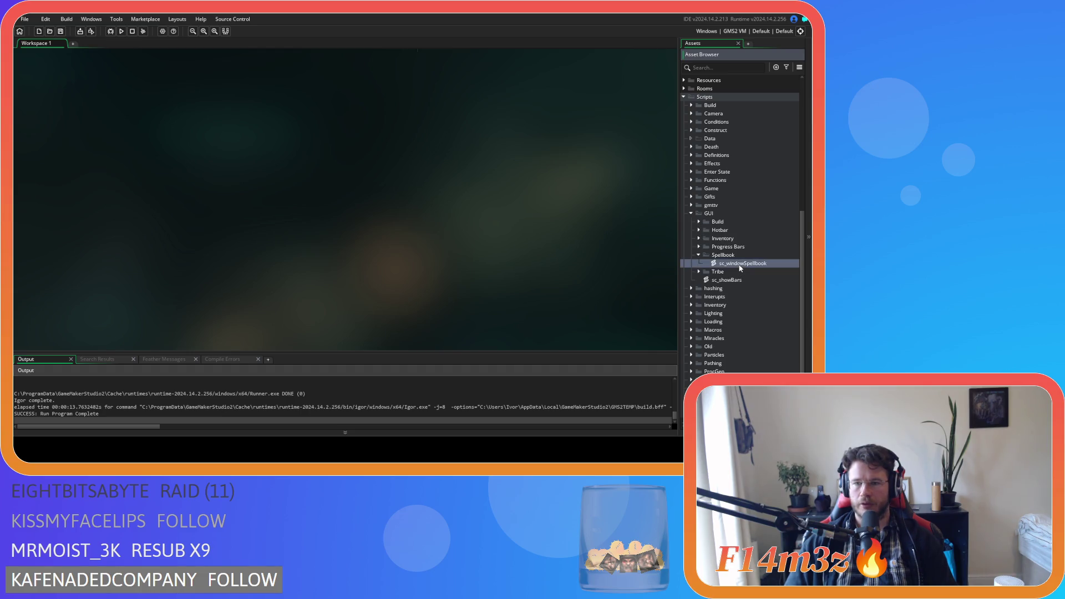
pyautogui.rightClick(466, 271)
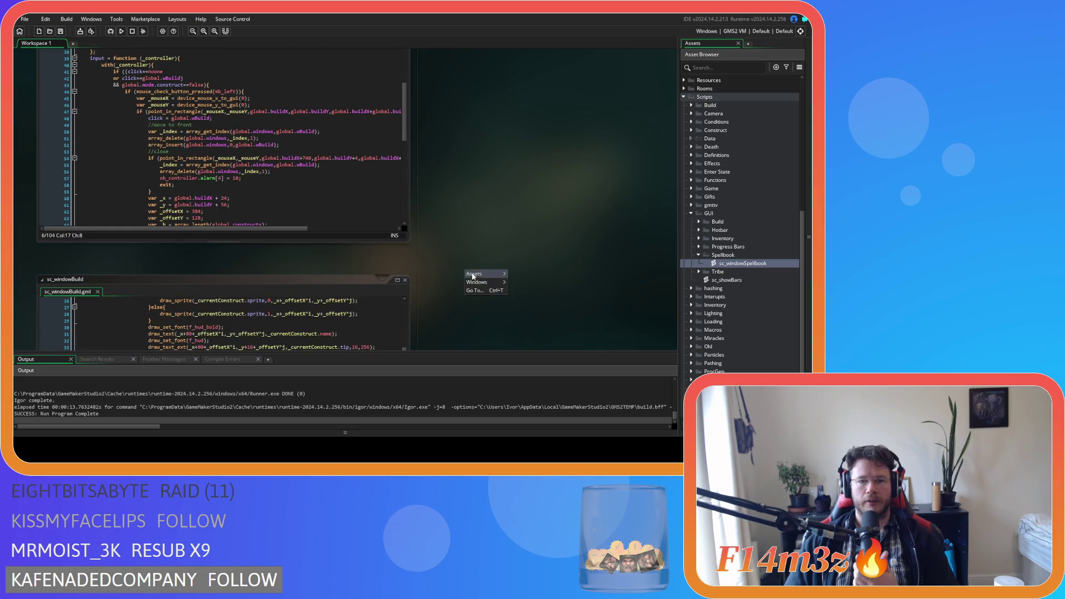
pyautogui.moveTo(488, 279)
pyautogui.click(533, 314)
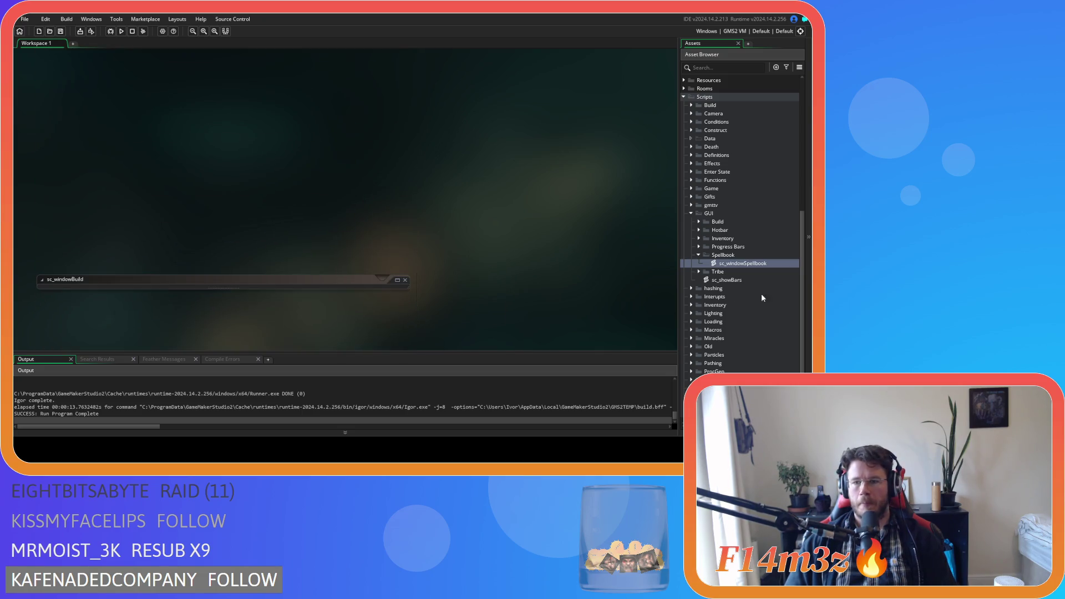
pyautogui.doubleClick(768, 264)
# Review sc_windowSpellbook's constructor lines 6 to 12, including the bold-font line.
pyautogui.click(230, 129)
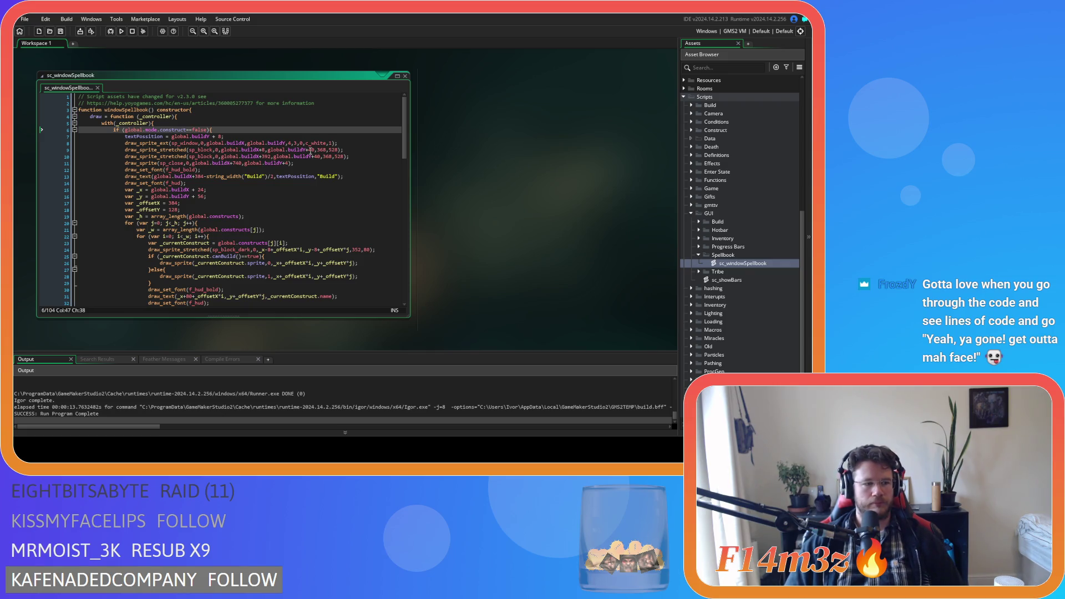
pyautogui.click(239, 170)
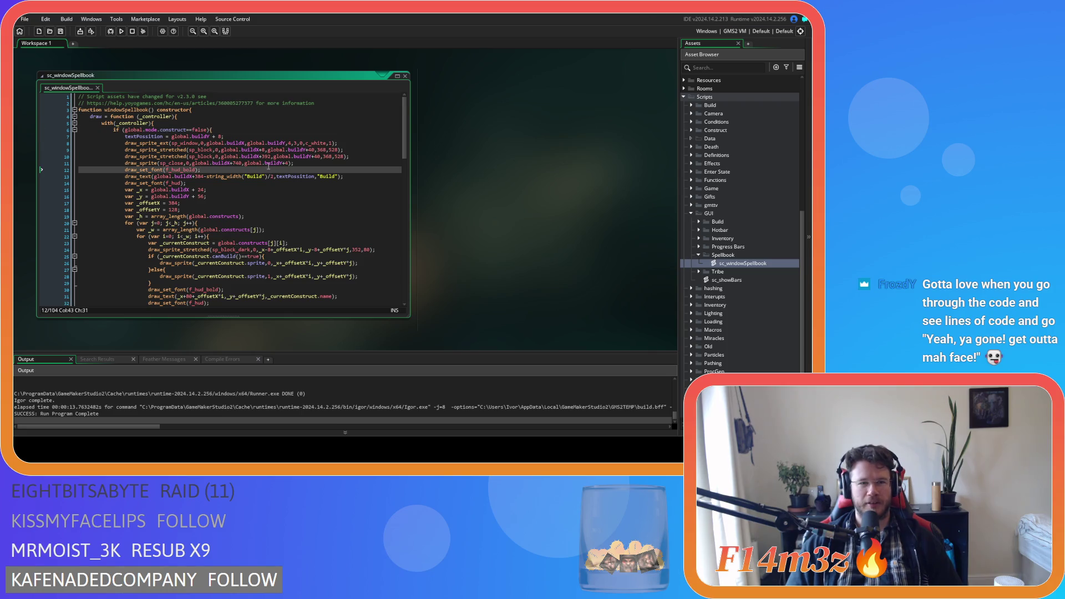
pyautogui.moveTo(403, 139)
pyautogui.mouseDown()
pyautogui.moveTo(391, 262)
pyautogui.moveTo(379, 125)
pyautogui.moveTo(350, 296)
pyautogui.moveTo(363, 147)
pyautogui.mouseUp()
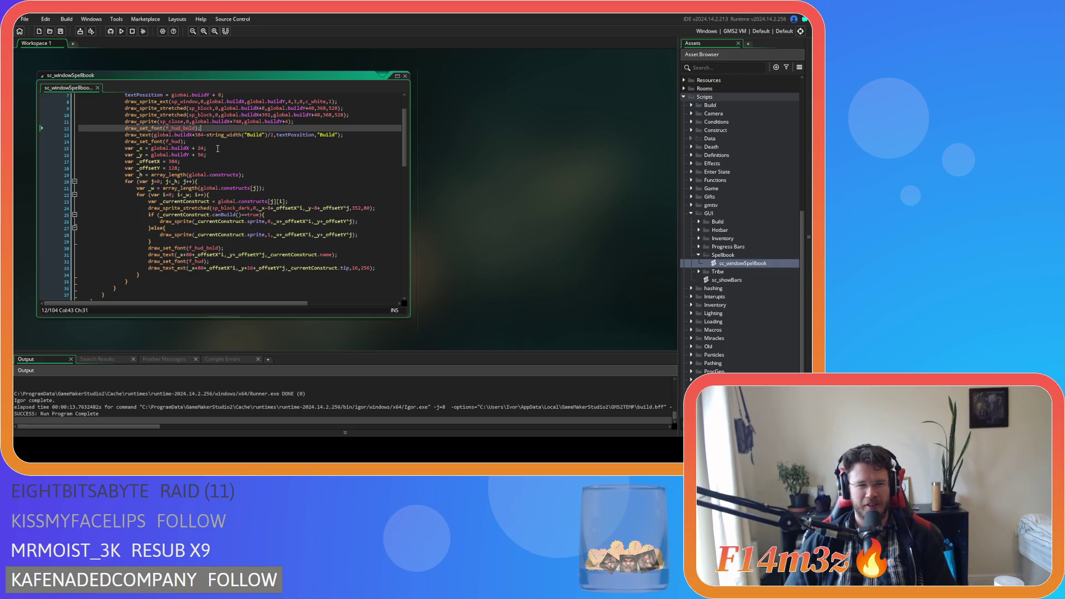
pyautogui.scroll(2, 391, 160)
pyautogui.click(310, 166)
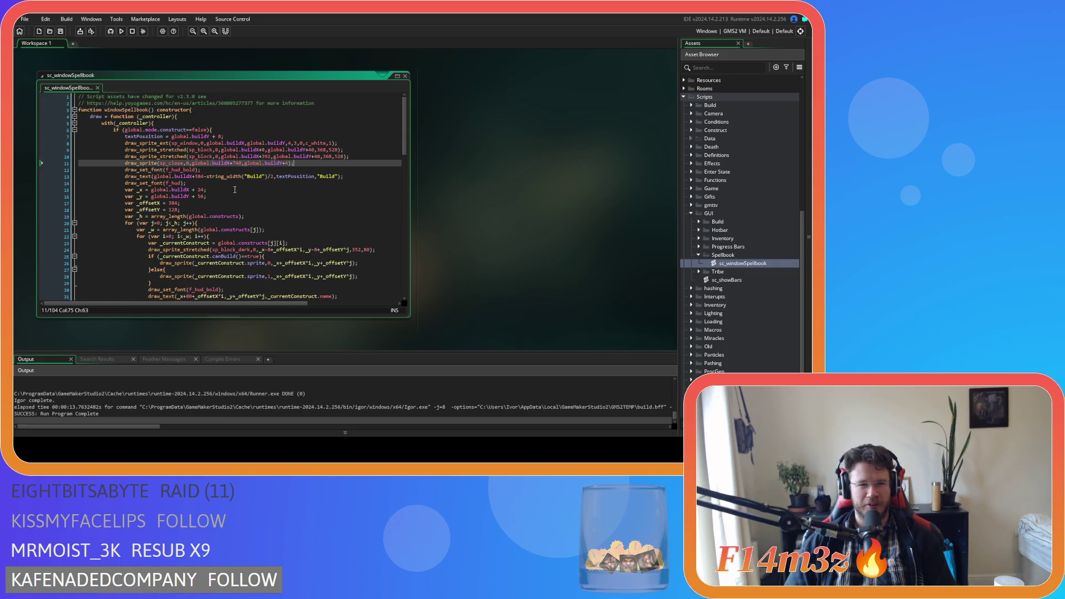
pyautogui.scroll(-5, 223, 186)
pyautogui.scroll(6, 224, 183)
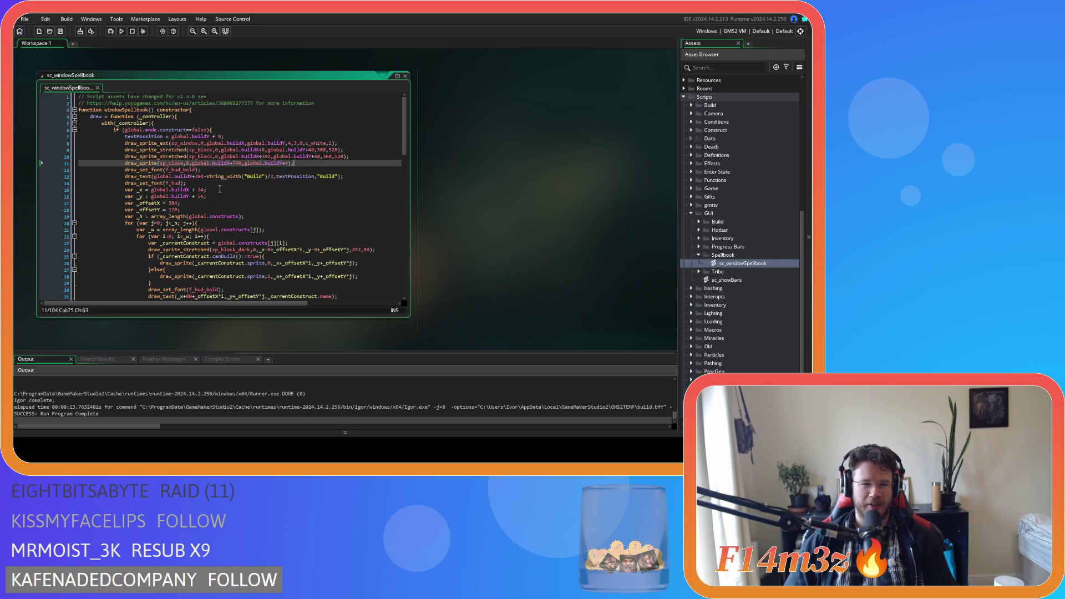
pyautogui.moveTo(227, 175)
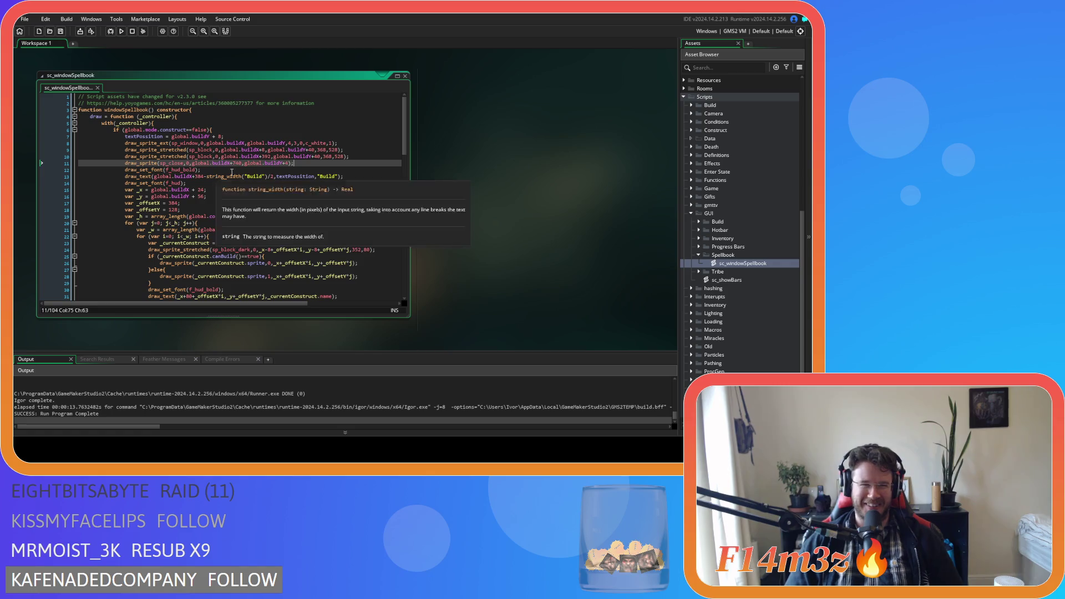
pyautogui.press('Down')
pyautogui.click(239, 127)
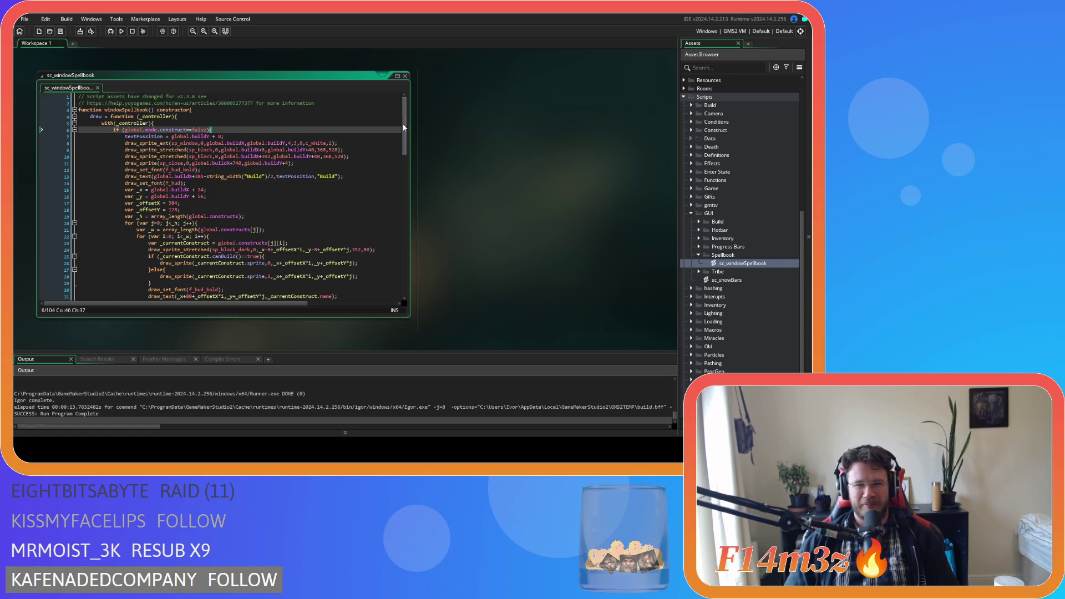
pyautogui.scroll(-20, 366, 194)
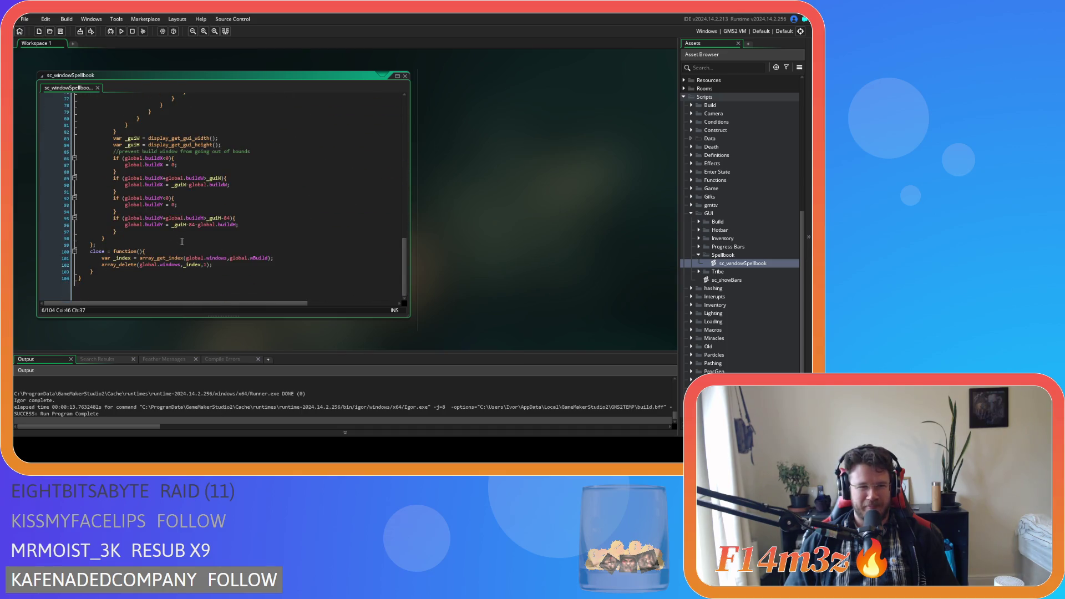
pyautogui.scroll(20, 186, 199)
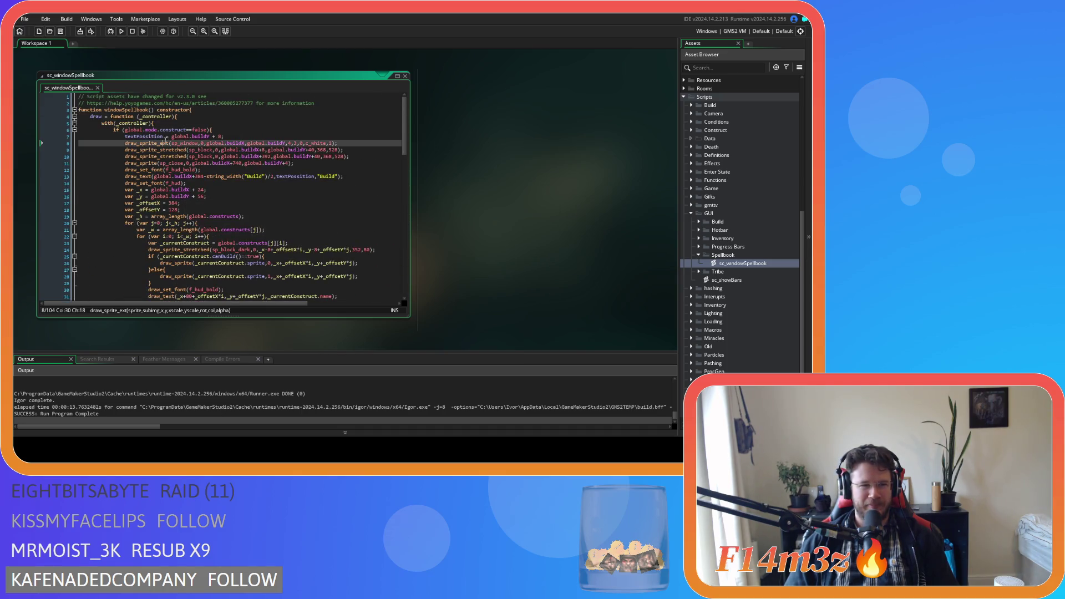
# Scroll through the rest of the script, including the input function around line 39.
pyautogui.click(189, 129)
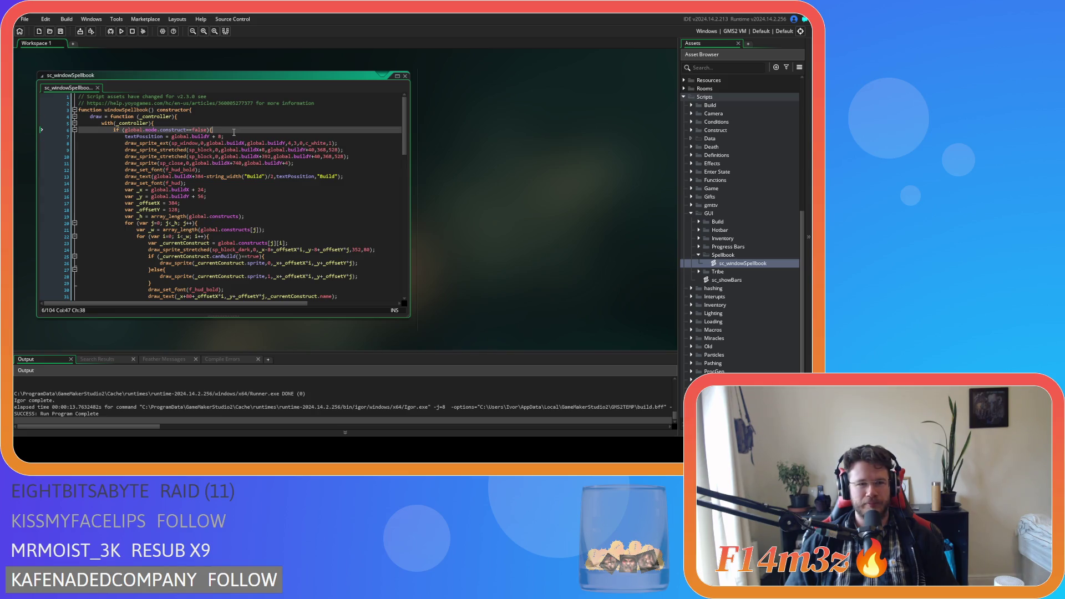
pyautogui.press('BackSpace')
pyautogui.scroll(-7, 233, 132)
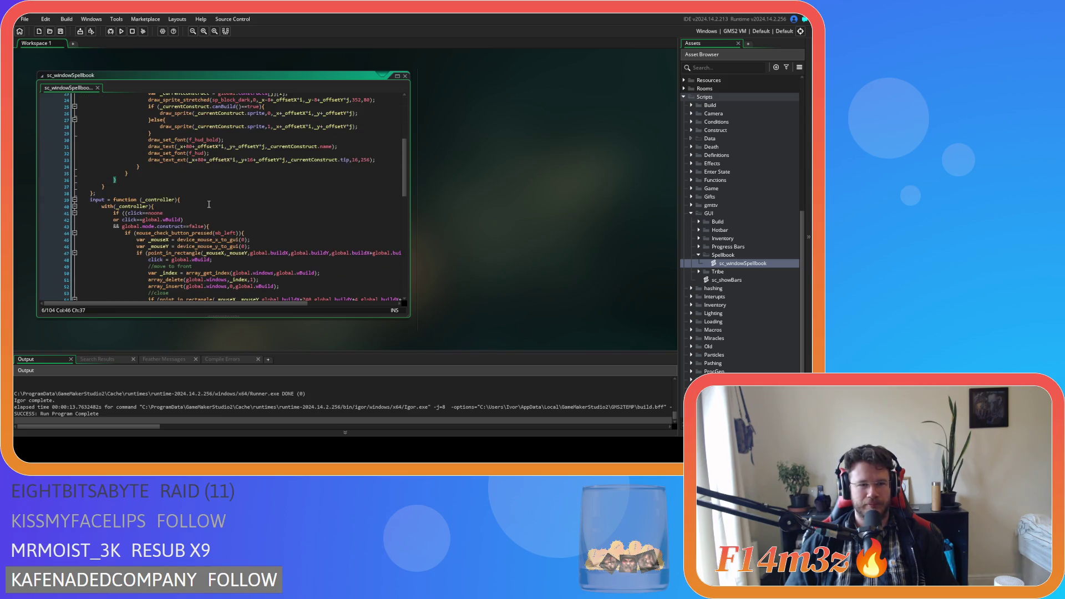
pyautogui.click(208, 200)
pyautogui.scroll(7, 211, 211)
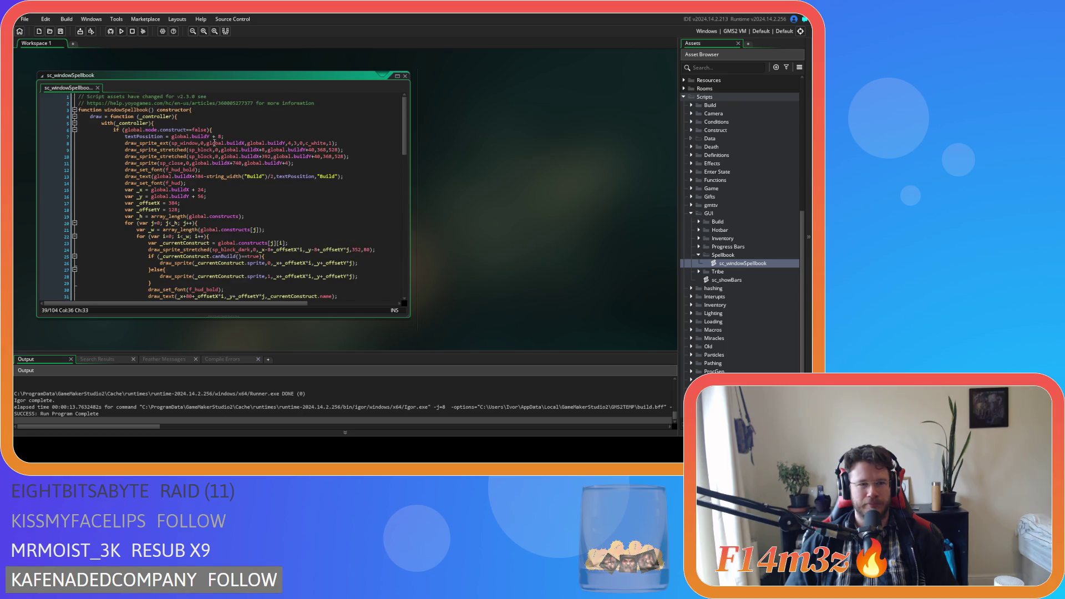
pyautogui.moveTo(196, 144)
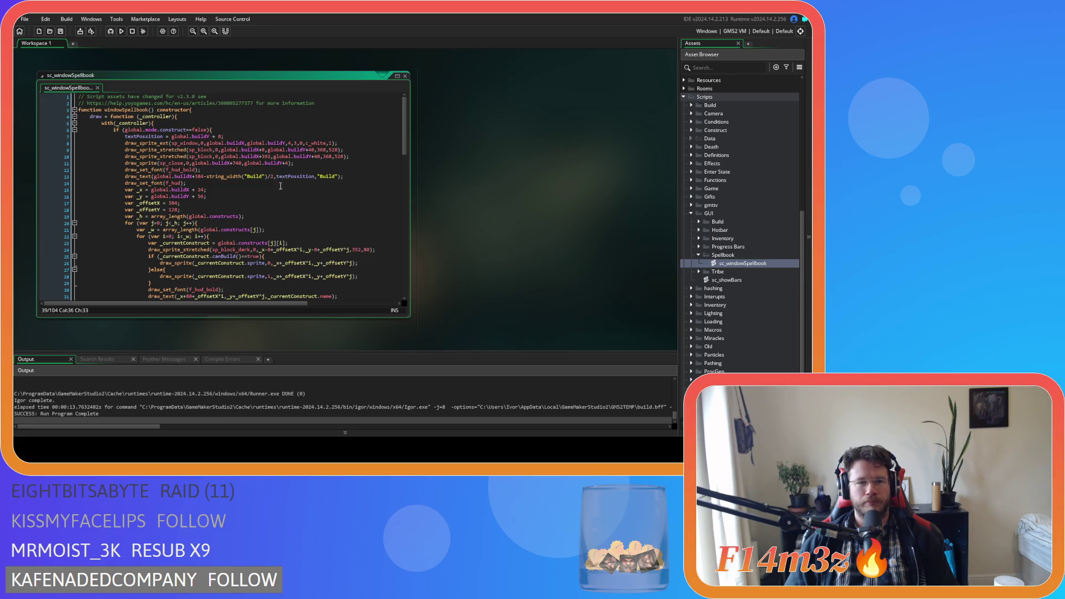
pyautogui.scroll(-3, 280, 186)
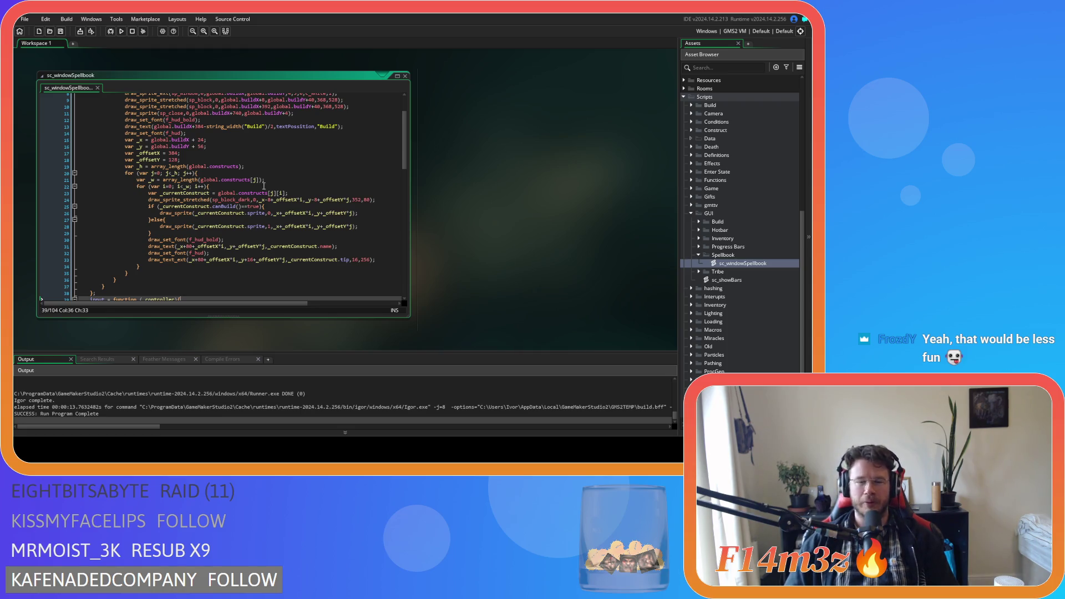
pyautogui.scroll(-3, 233, 184)
pyautogui.scroll(5, 233, 184)
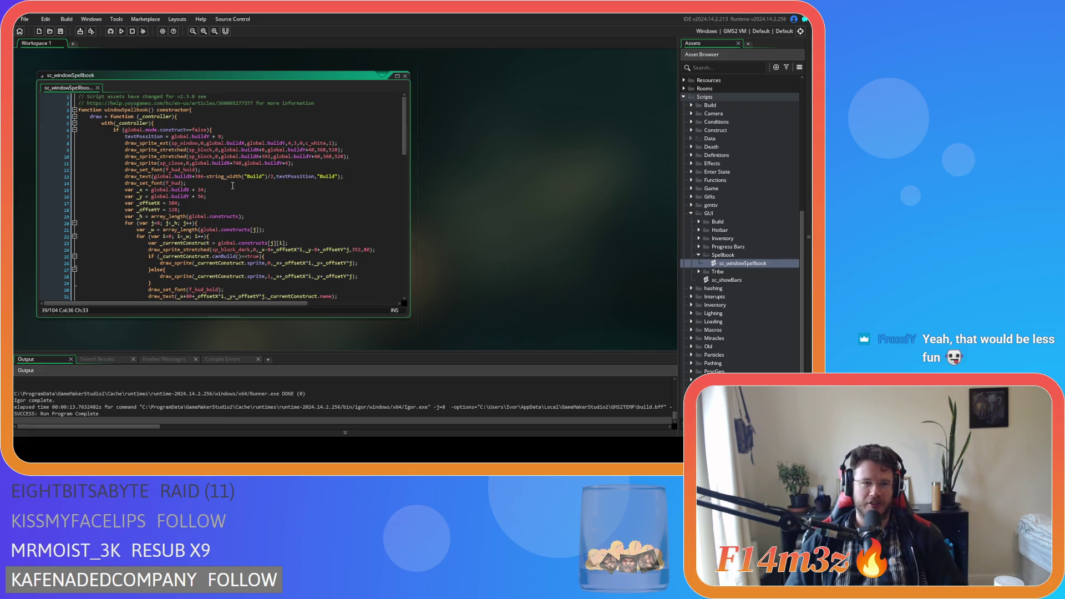
pyautogui.scroll(-3, 221, 176)
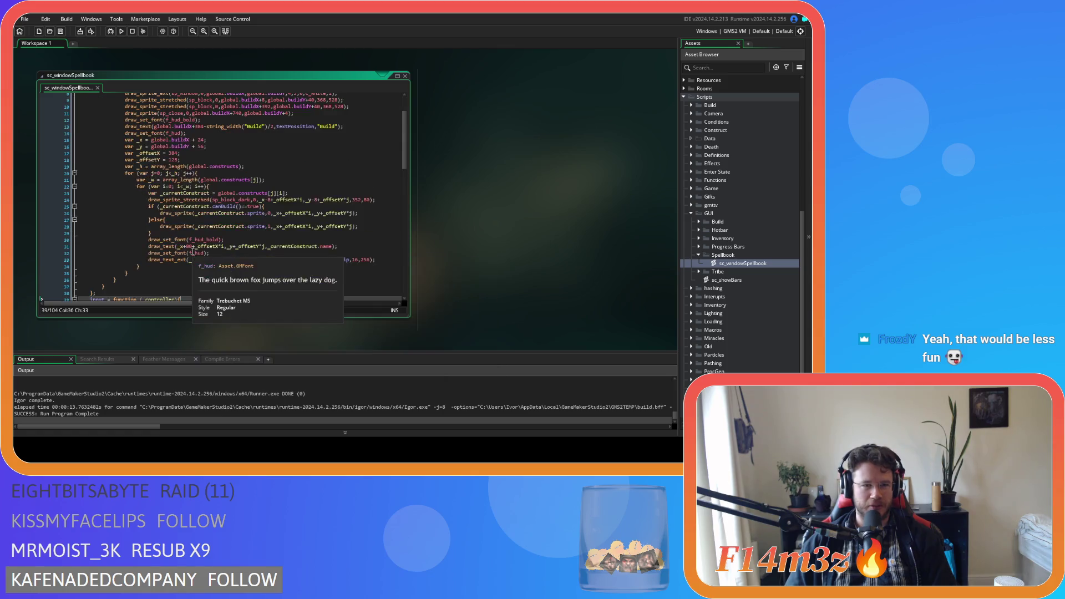
pyautogui.scroll(3, 203, 244)
pyautogui.click(266, 169)
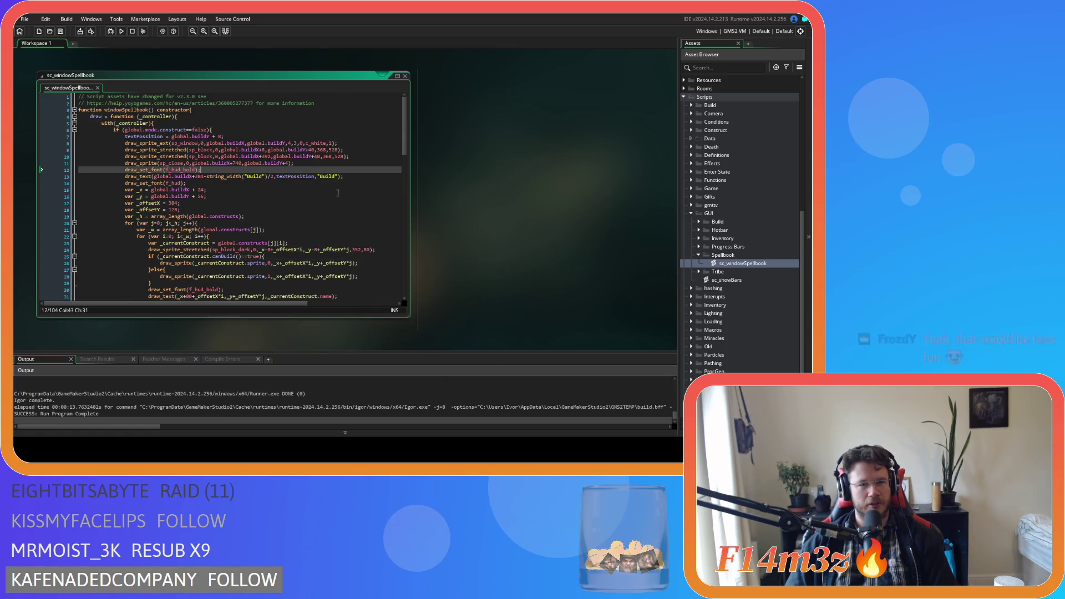
# Replace both 'Build' words on line 13 with 'Miracles' and save sc_windowSpellbook.
pyautogui.doubleClick(255, 177)
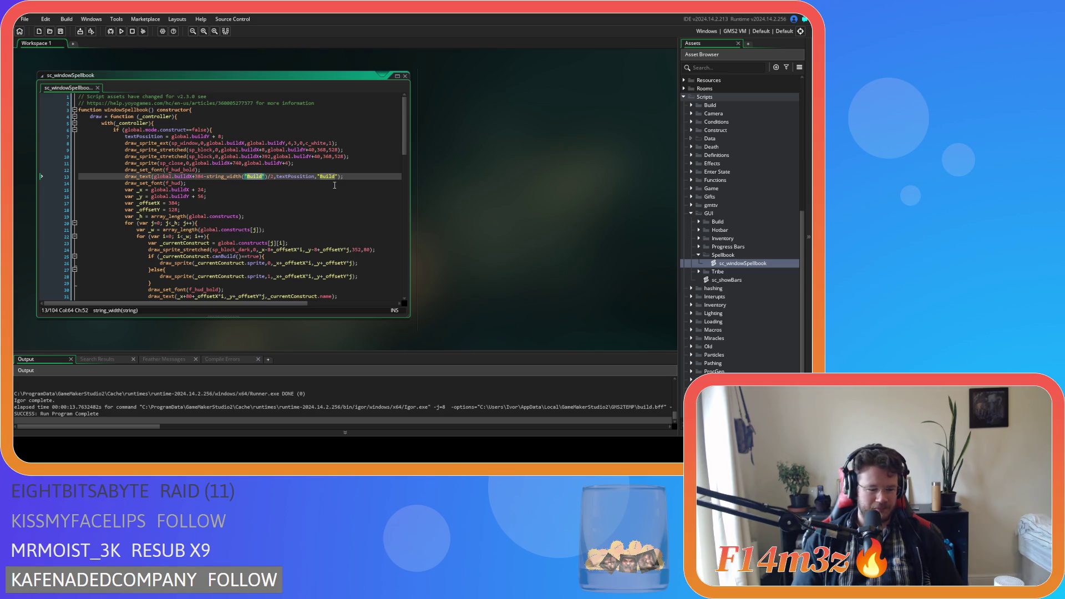
pyautogui.write('Miracles')
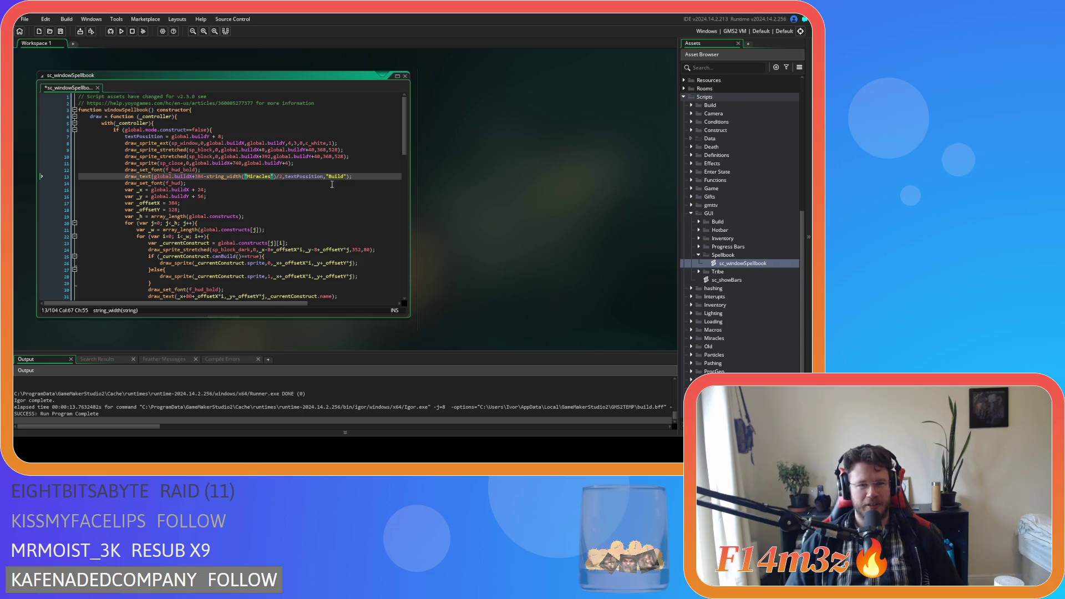
pyautogui.doubleClick(335, 176)
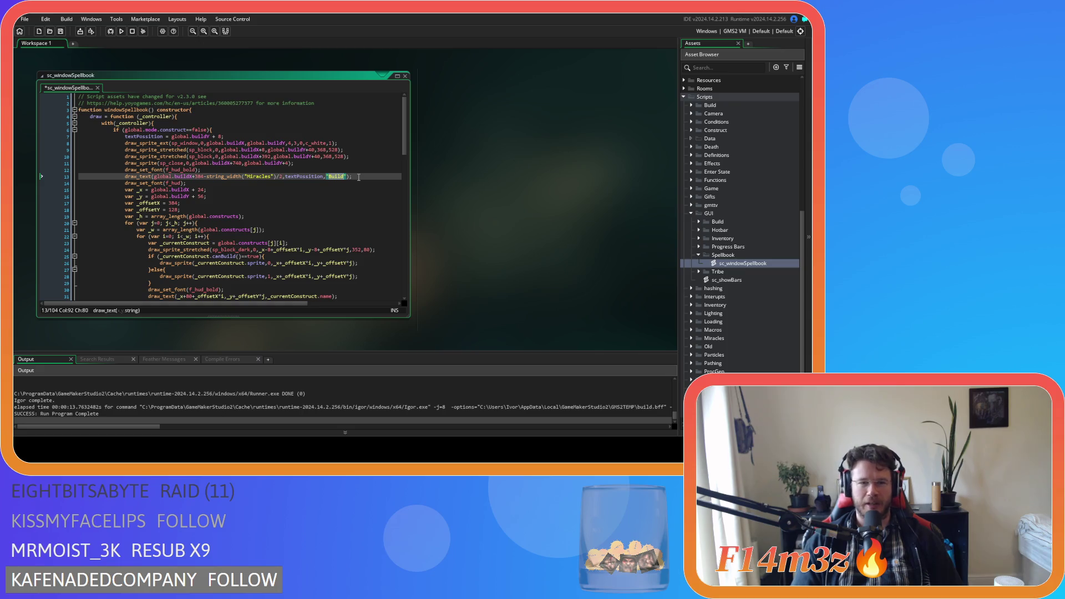
pyautogui.write('Miracles')
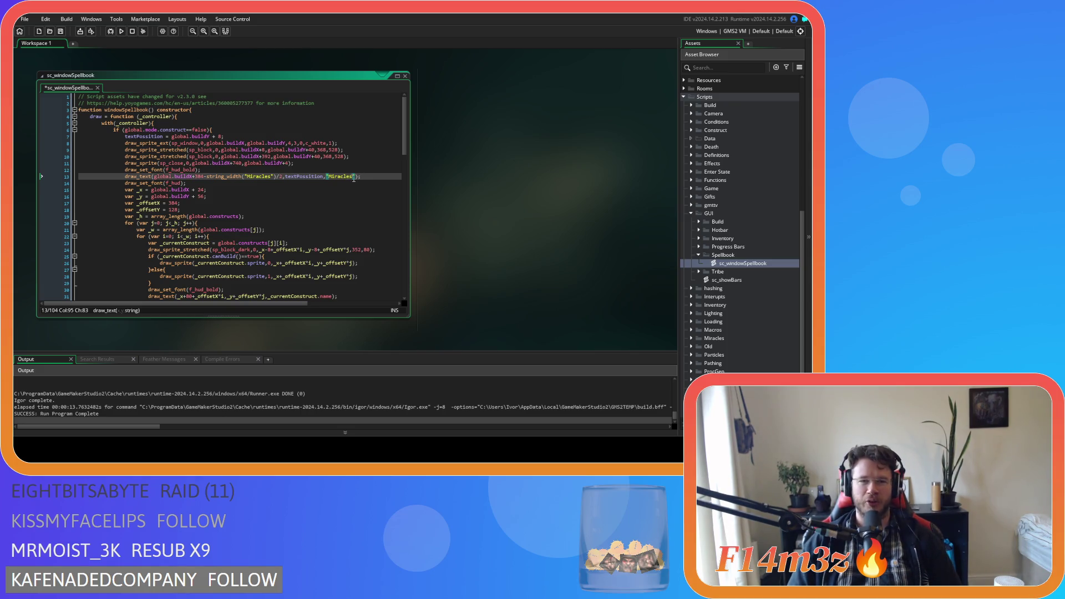
pyautogui.click(365, 183)
pyautogui.hotkey('ctrl', 's')
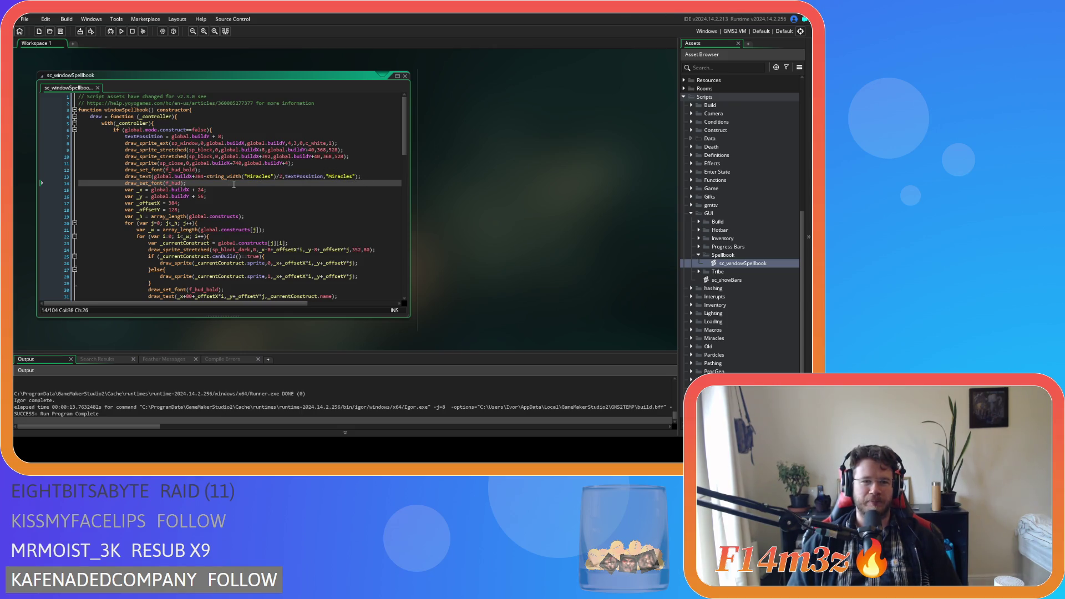
pyautogui.click(369, 176)
pyautogui.scroll(-3, 330, 188)
pyautogui.scroll(-5, 330, 189)
pyautogui.scroll(10, 343, 196)
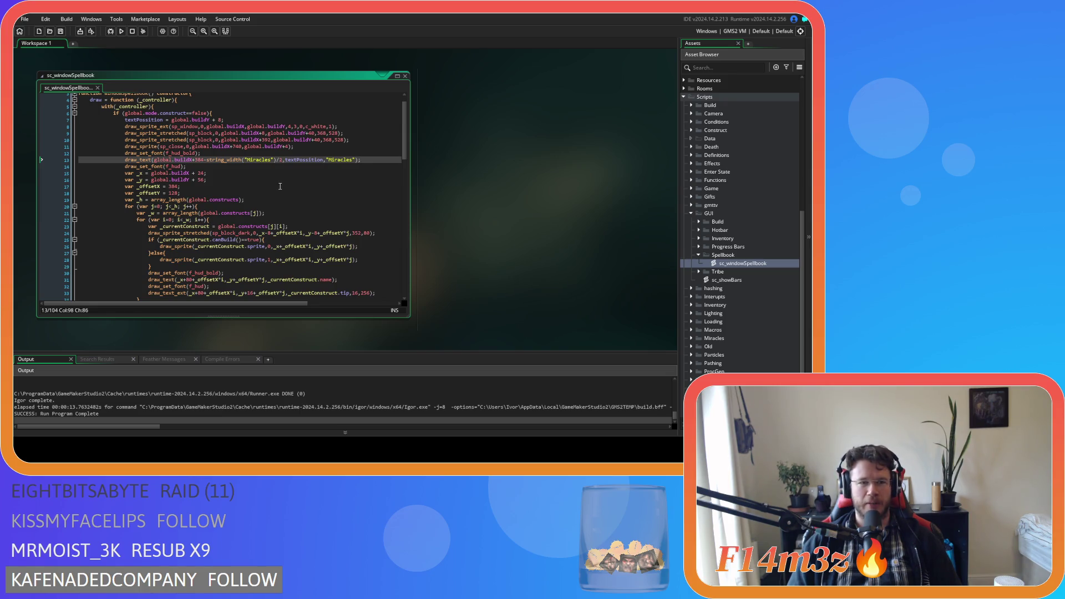
pyautogui.scroll(1, 277, 186)
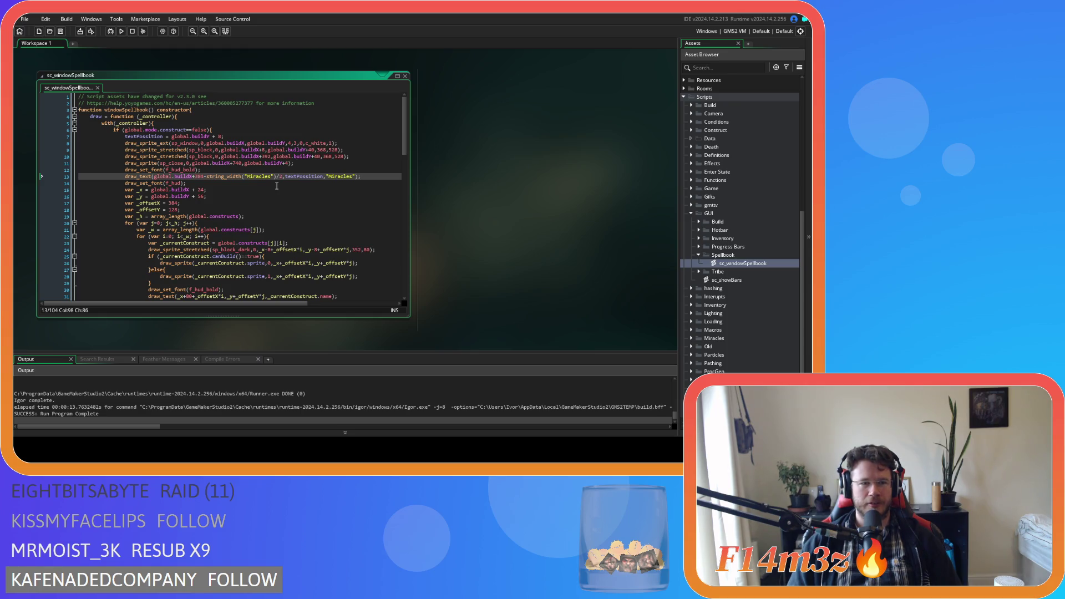
pyautogui.scroll(-2, 277, 186)
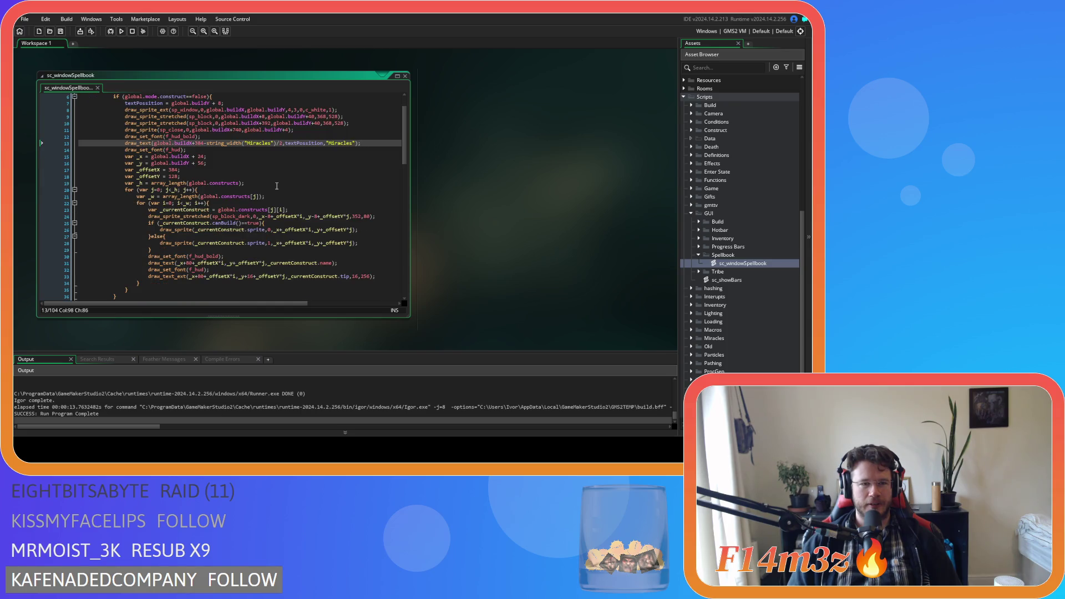
pyautogui.click(138, 183)
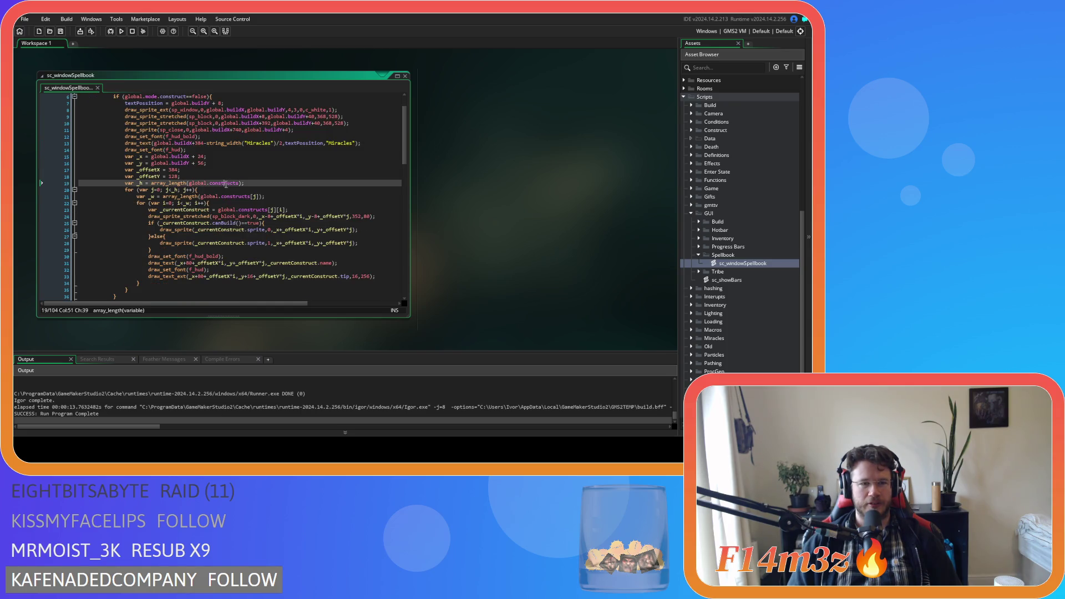
pyautogui.doubleClick(139, 183)
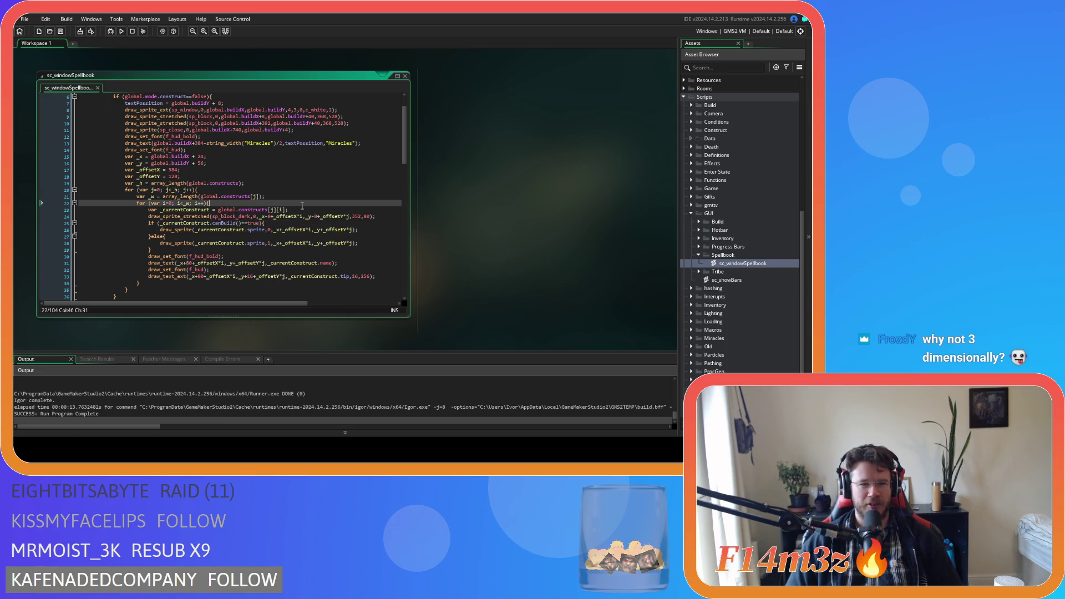
pyautogui.click(271, 181)
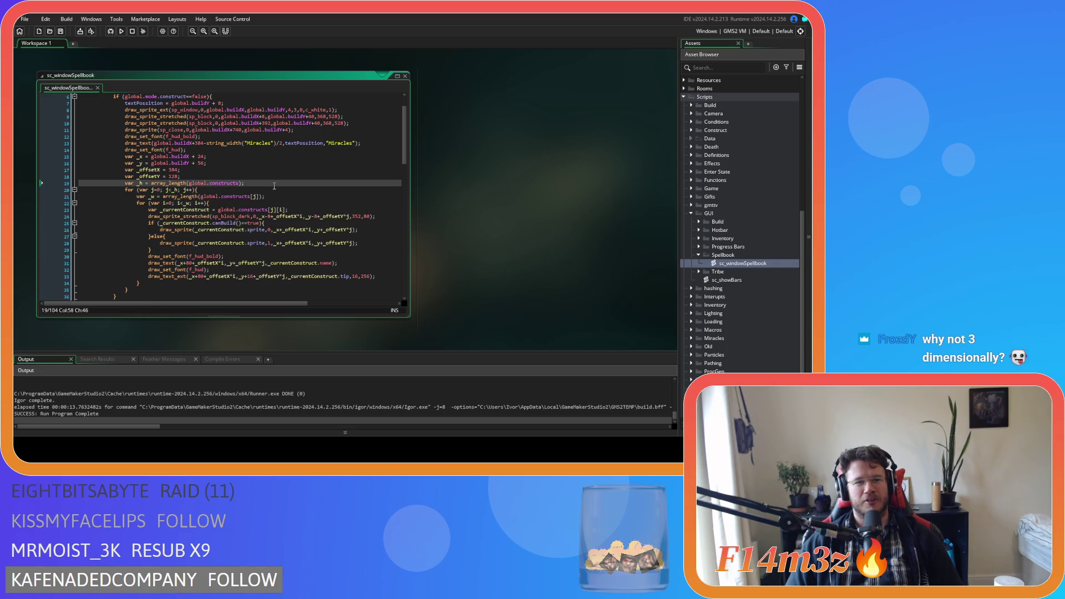